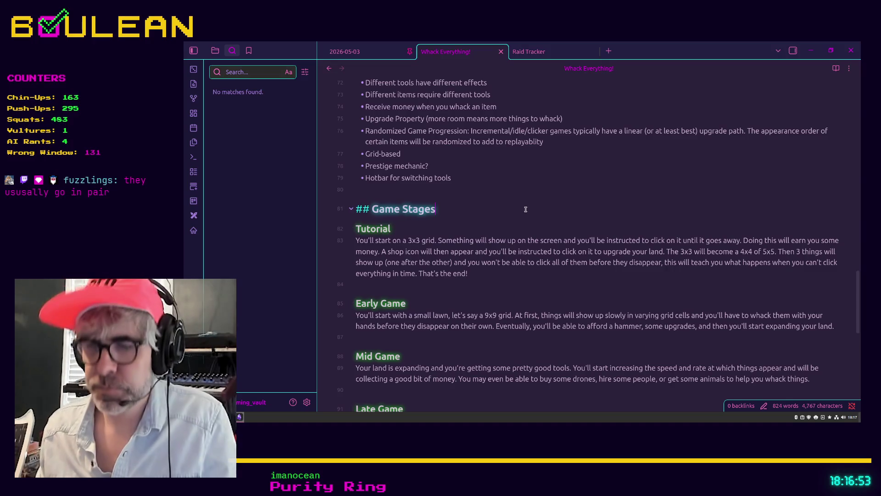
Create a new note named 'Godot' from the quick switcher
key("ctrl+o")
type("godot")
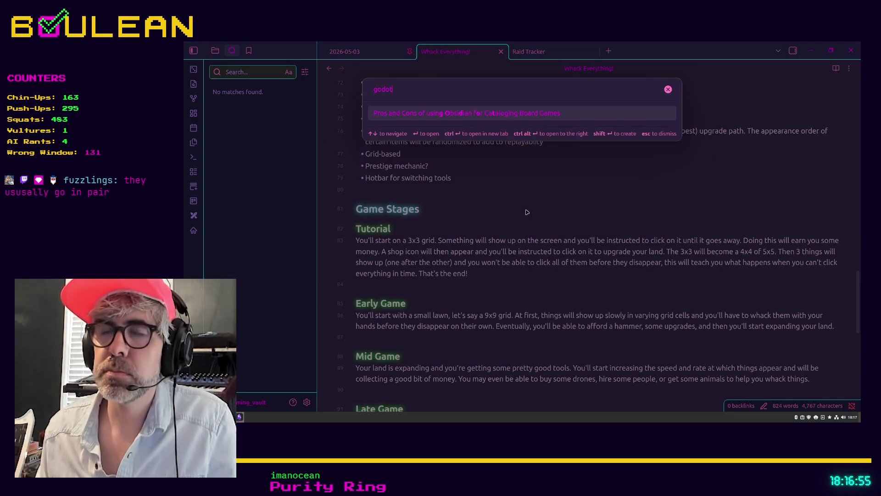
key("ctrl+a")
type("Godot")
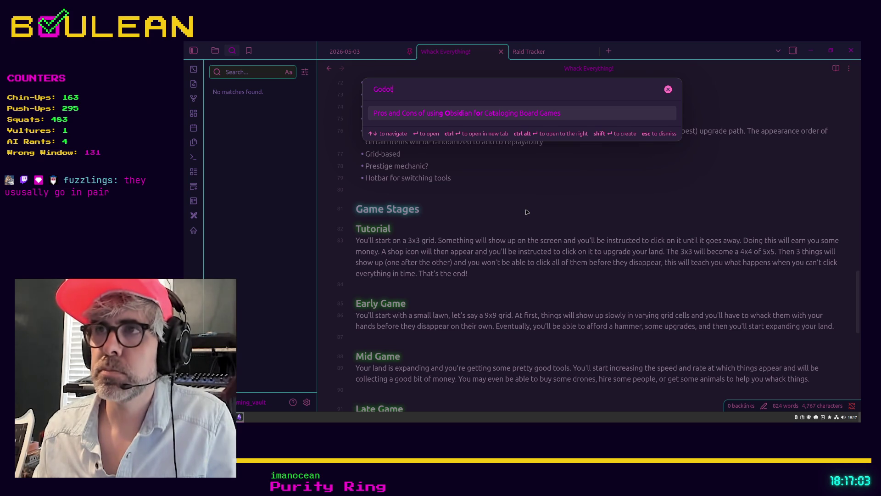
key("shift+Return")
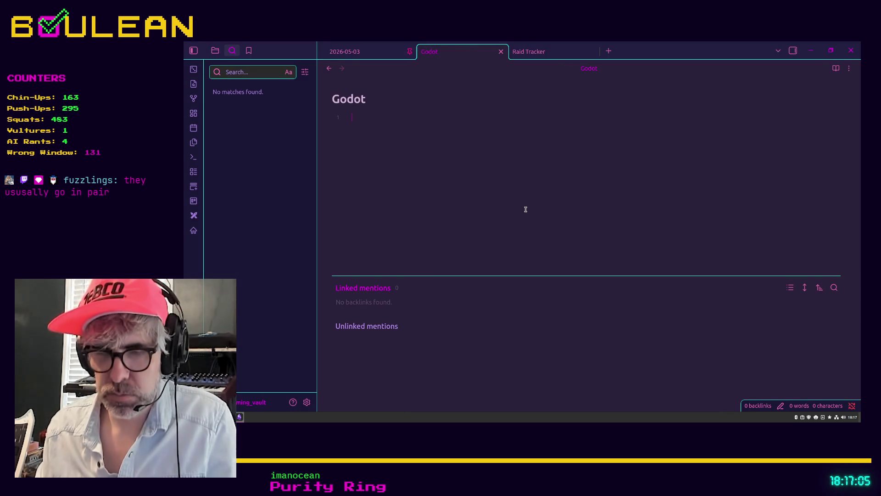
Write the heading '## My Project Settings:' and leave a plain empty line below it
type("## P")
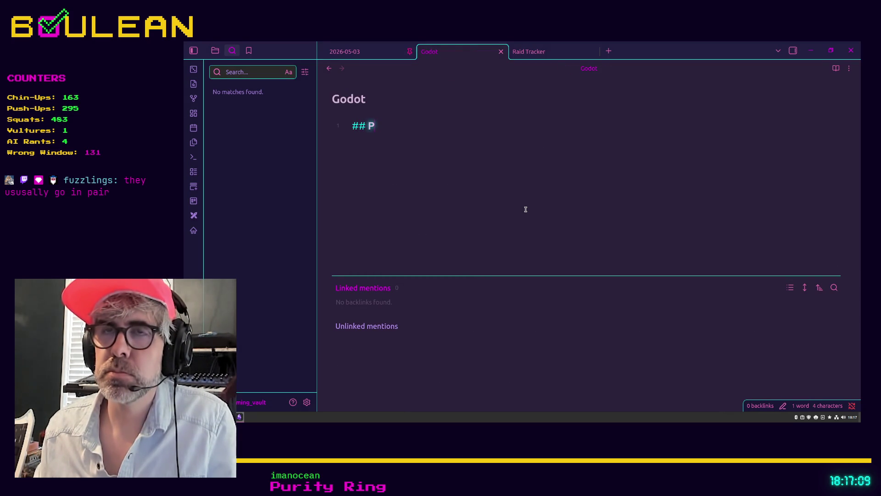
type("roject Settings to")
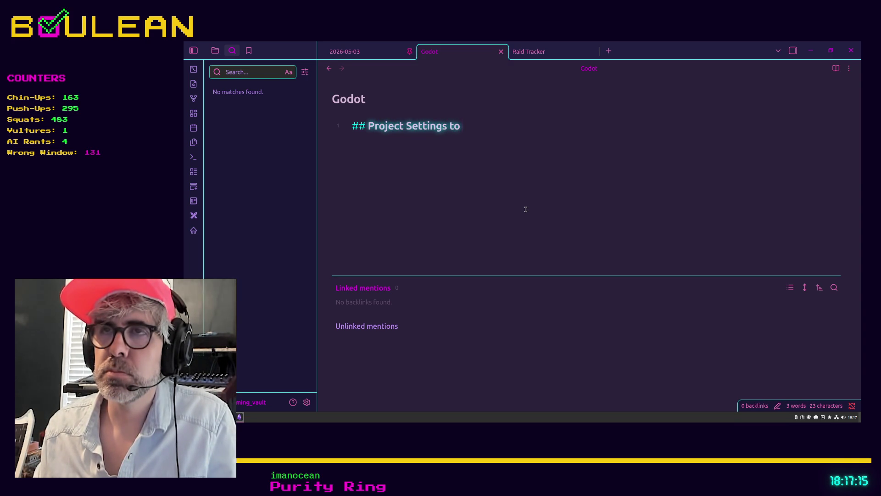
key("BackSpace")
key("BackSpace")
key("BackSpace")
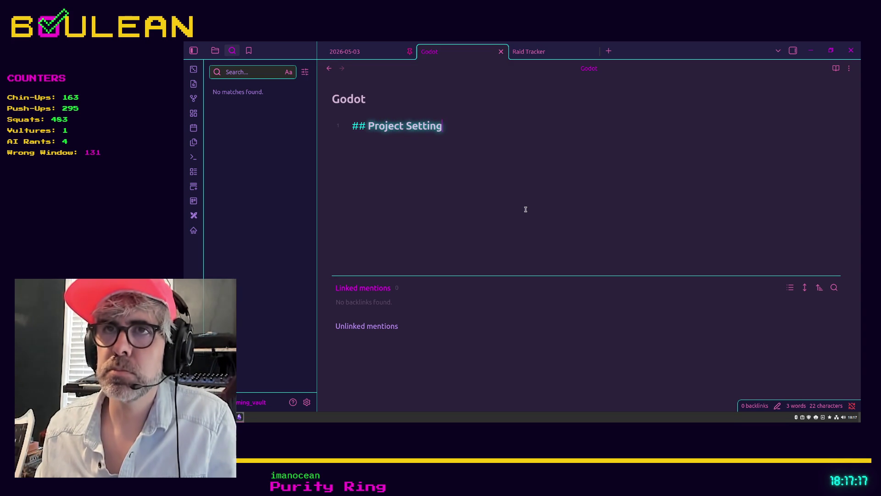
key("BackSpace")
key("BackSpace")
key("BackSpace")
type("My Project Set")
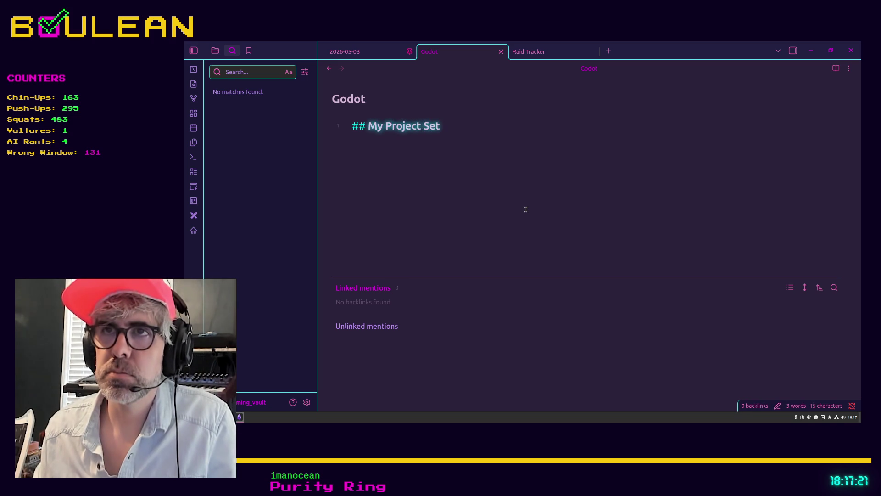
type("tings:")
key("Return")
type("-")
key("BackSpace")
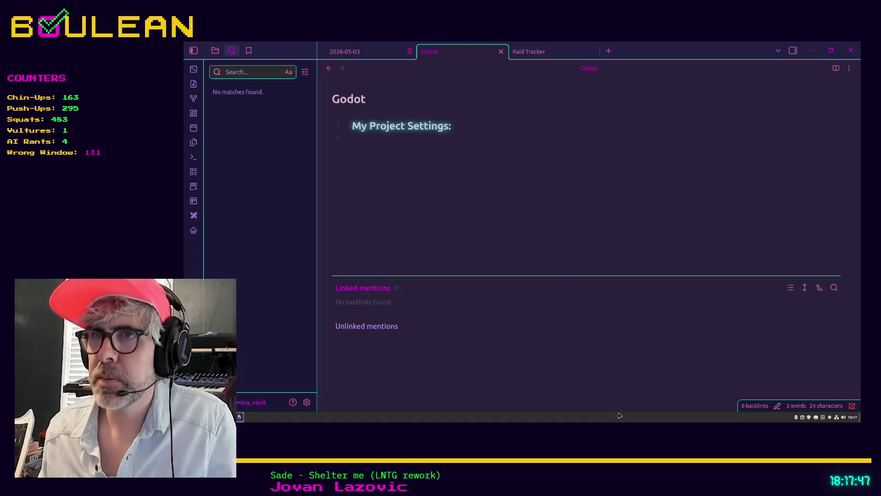
Add the line 'Debug > GDScript > Standalone Expression = Error' under the heading
type("- ")
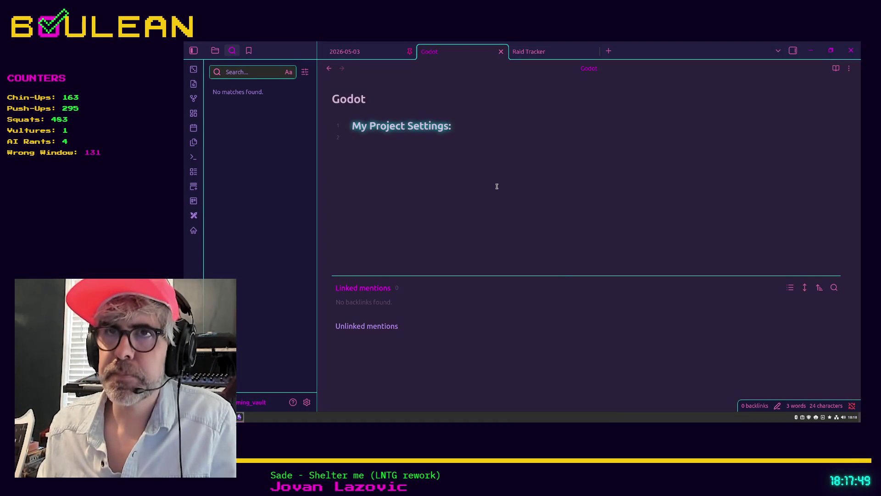
type("Debug")
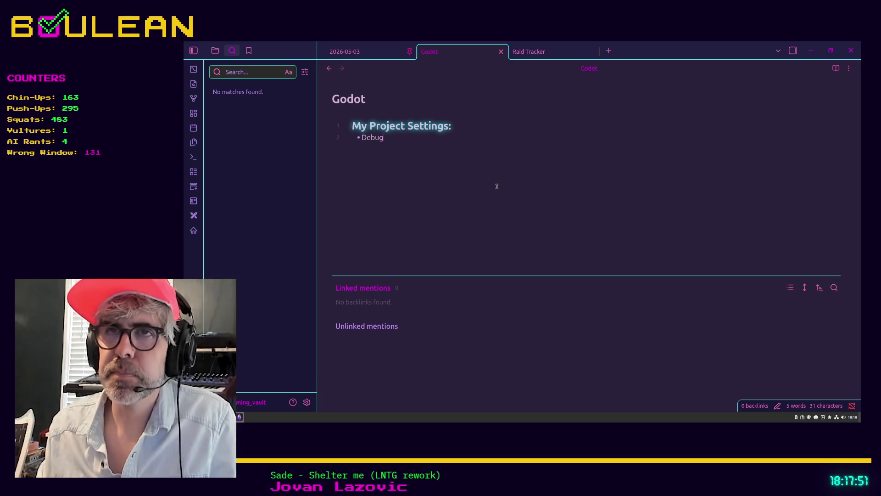
key("BackSpace")
key("BackSpace")
key("BackSpace")
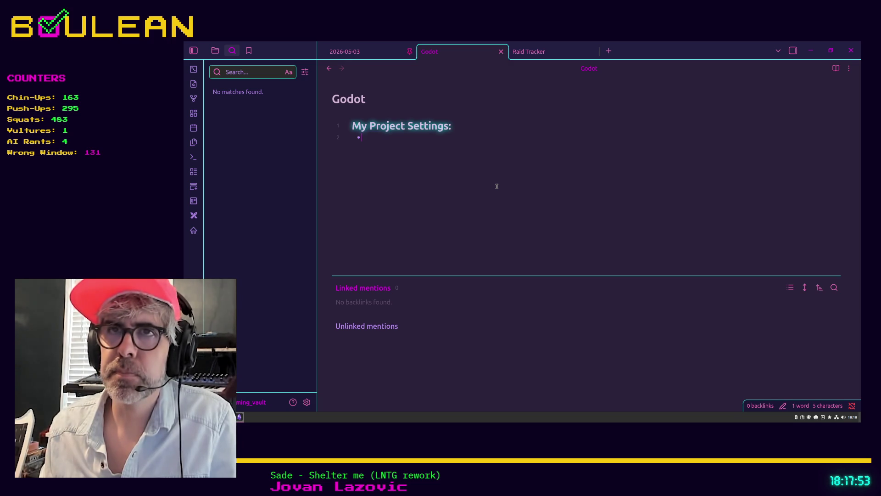
key("Return")
type("Deb")
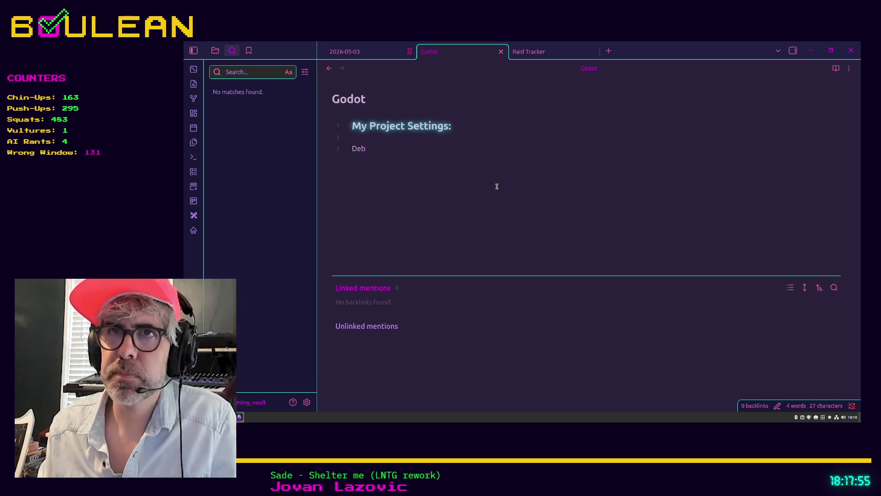
type("ug > GDScript > Standalone Expression")
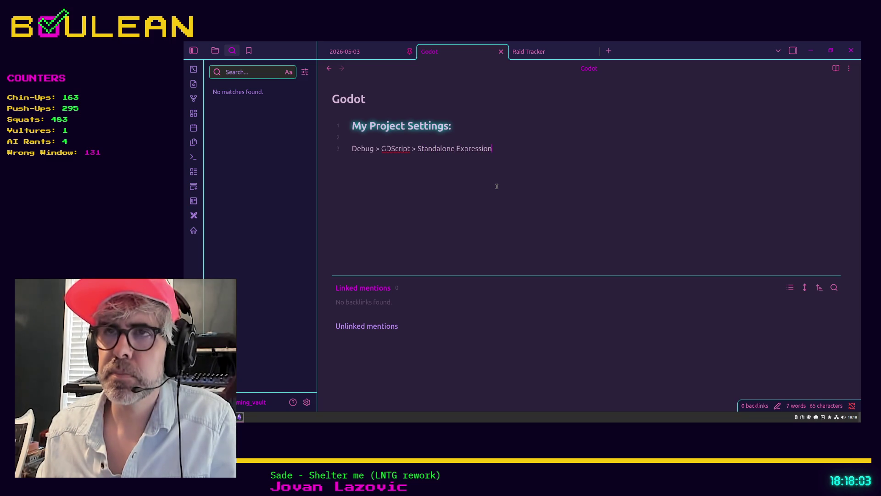
type(" = Error Debug")
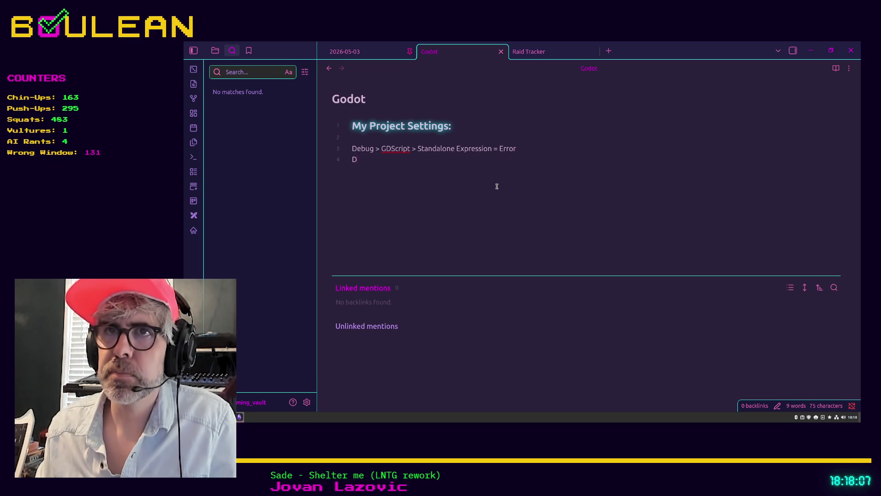
type(" > GD")
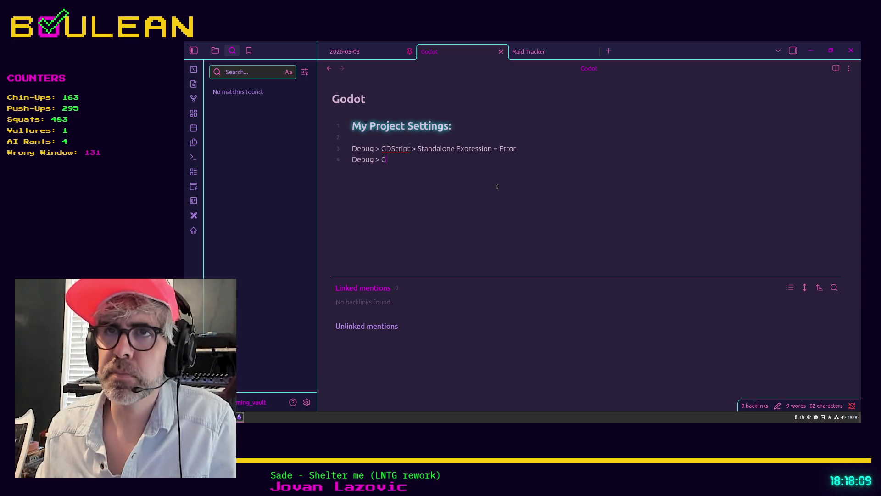
left_click(416, 149)
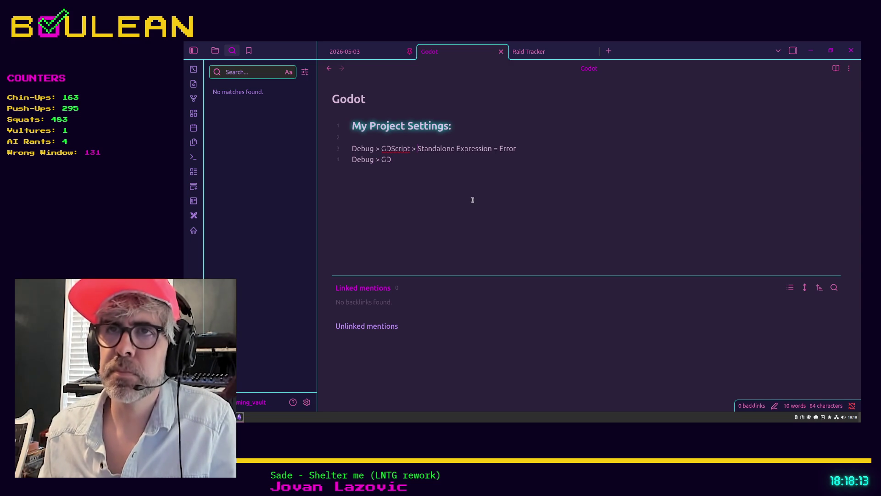
key("Return")
key("Tab")
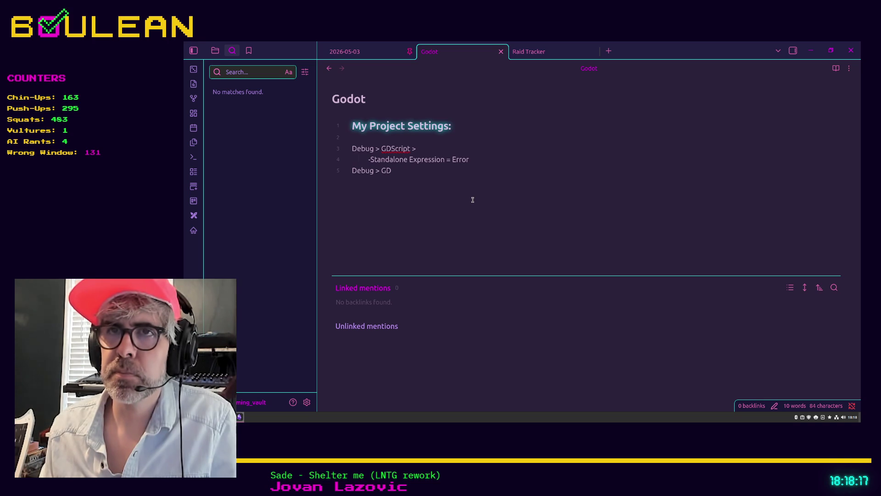
Nest 'Standalone Expression = Error' under 'Debug > GDScript >', remove the stray line, and switch to the YouTube short
key("Home")
type("-")
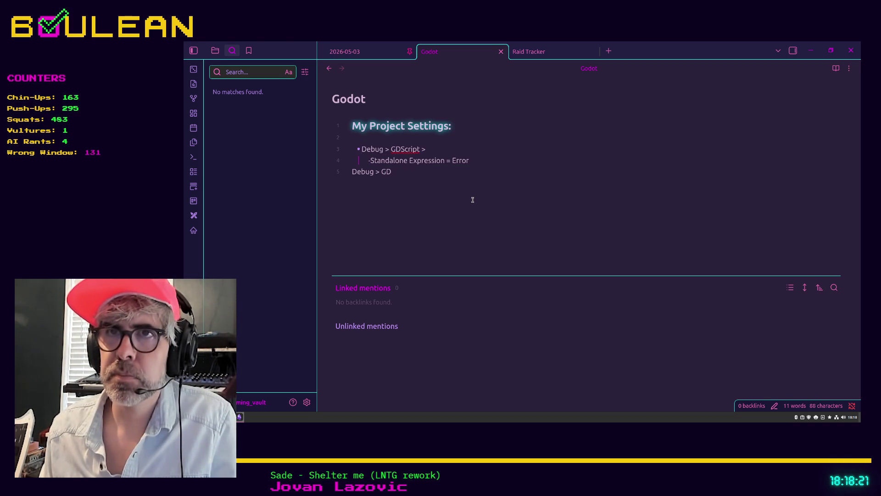
key("BackSpace")
key("BackSpace")
key("BackSpace")
key("Return")
key("Tab")
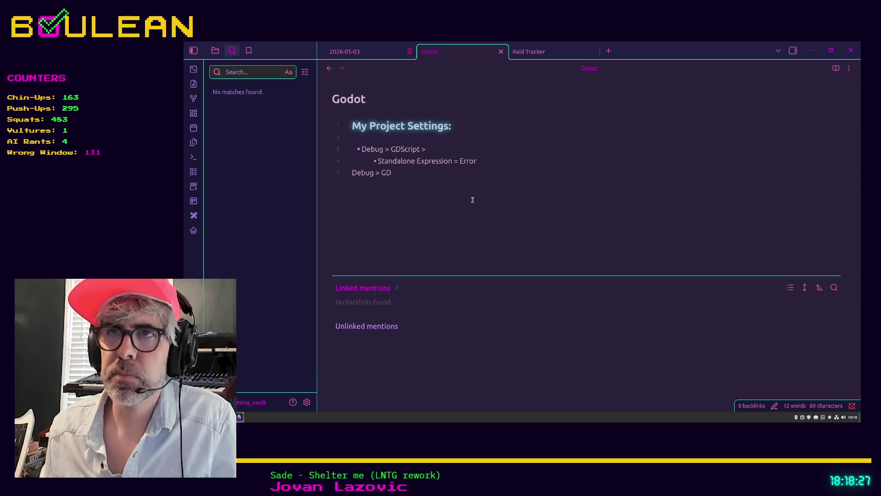
key("shift+Home")
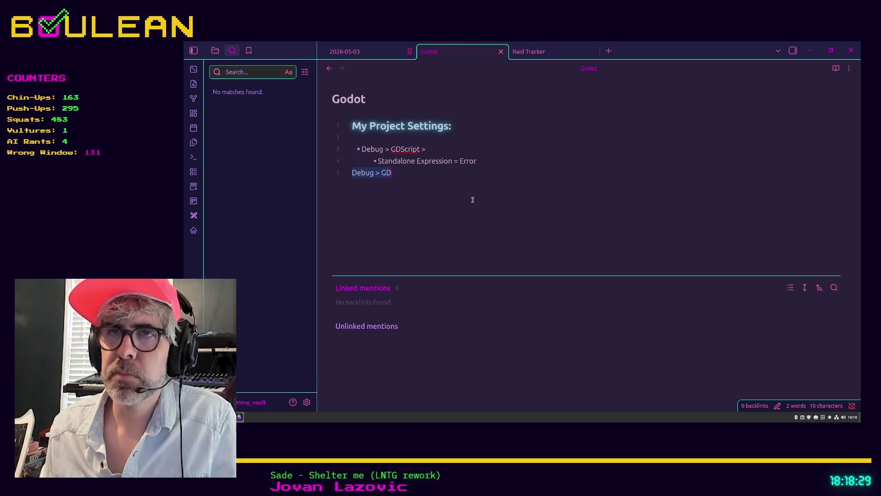
key("BackSpace")
key("BackSpace")
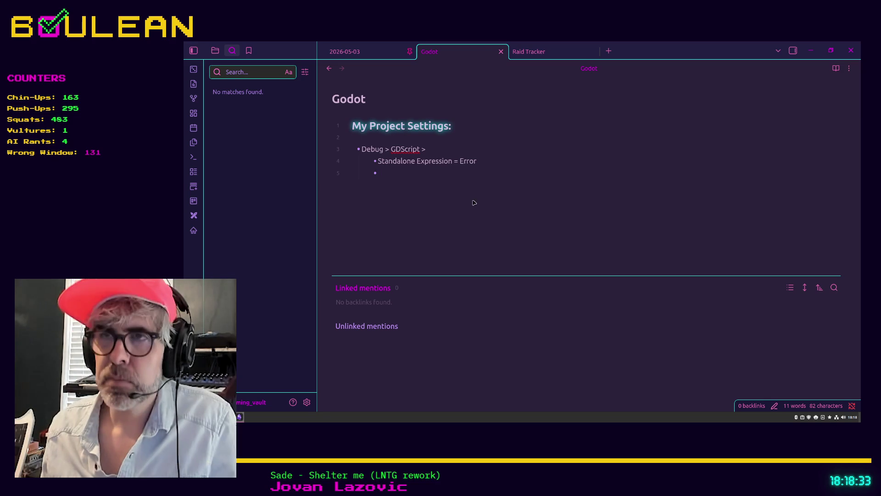
key("alt+Tab")
key("alt+Tab")
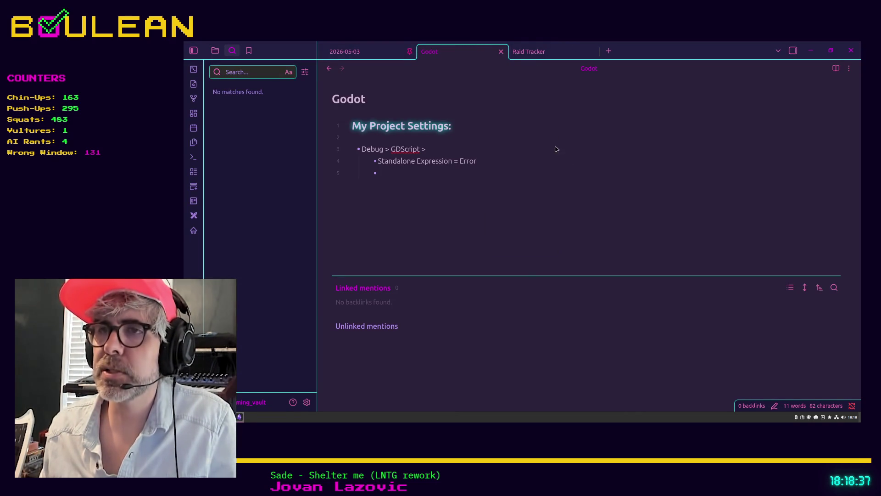
key("alt+Tab")
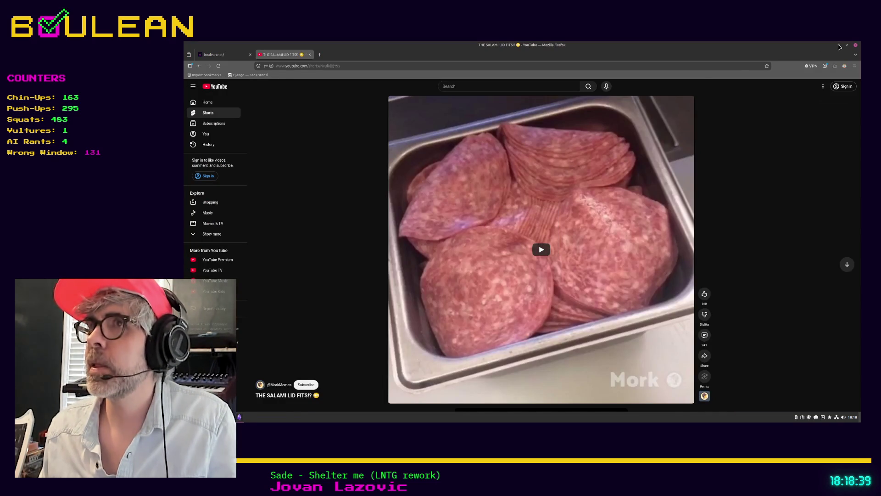
Move from the YouTube short to the Godot editor showing grid_global.gd
key("alt+Tab")
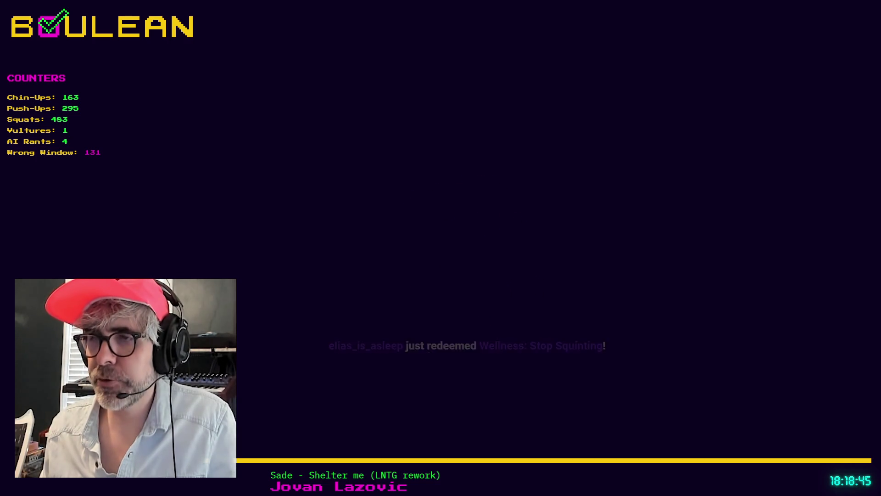
left_click(491, 267)
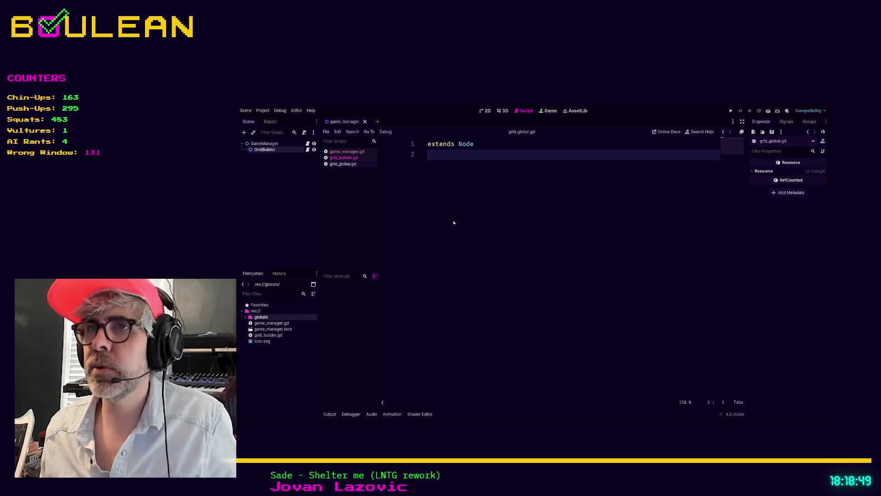
Resize and restore the Godot editor window, then return to the Obsidian Godot note
key("super+Down")
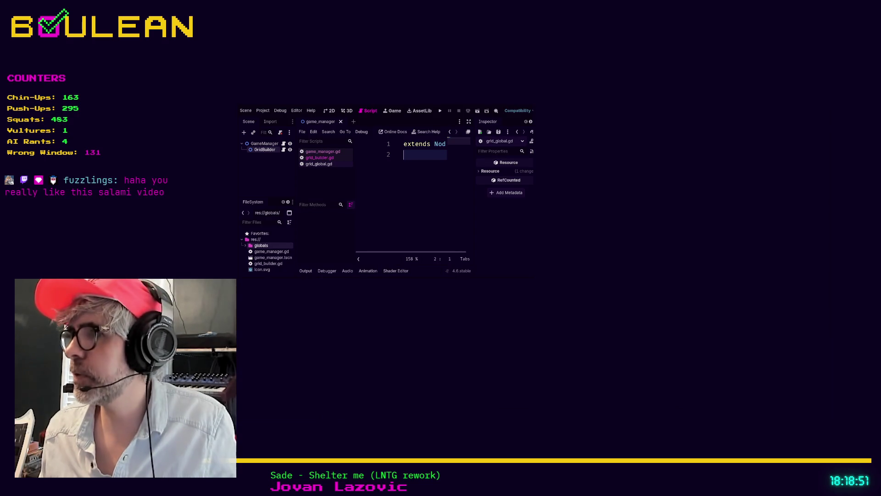
key("super+Up")
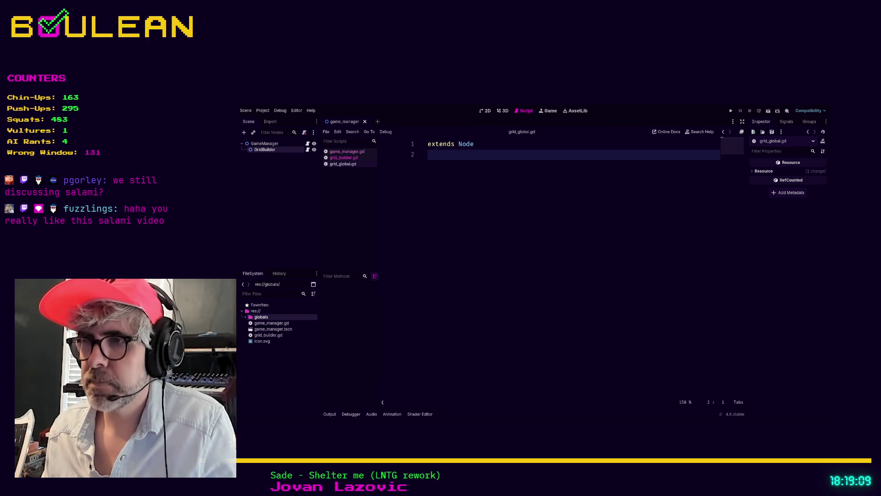
key("alt+Tab")
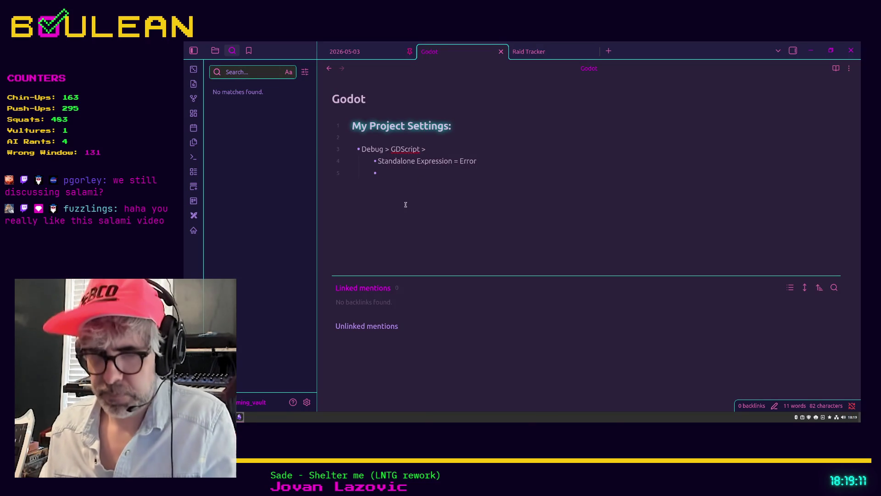
Add bullets 'Untyped Decleration = Error' and 'Inferred Decleration: Error' under the GDScript settings
type("Untyped Decleration = ")
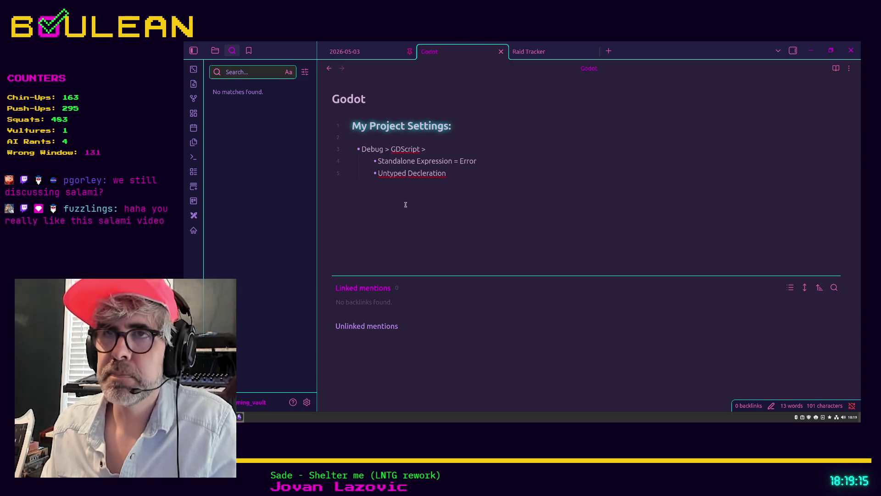
type("Er")
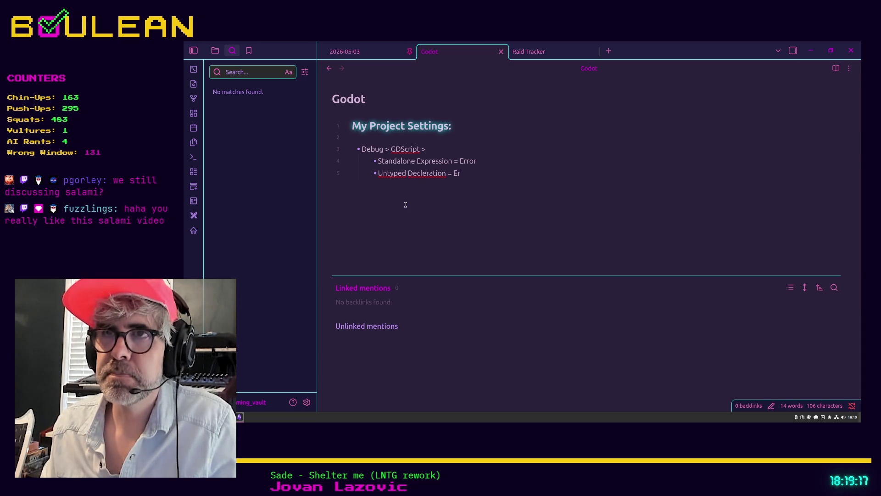
type("ror")
key("Return")
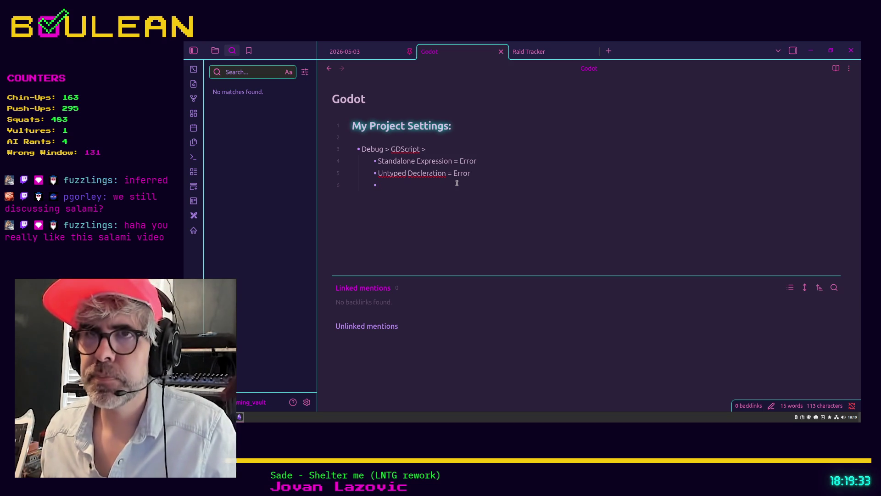
type("Inferred")
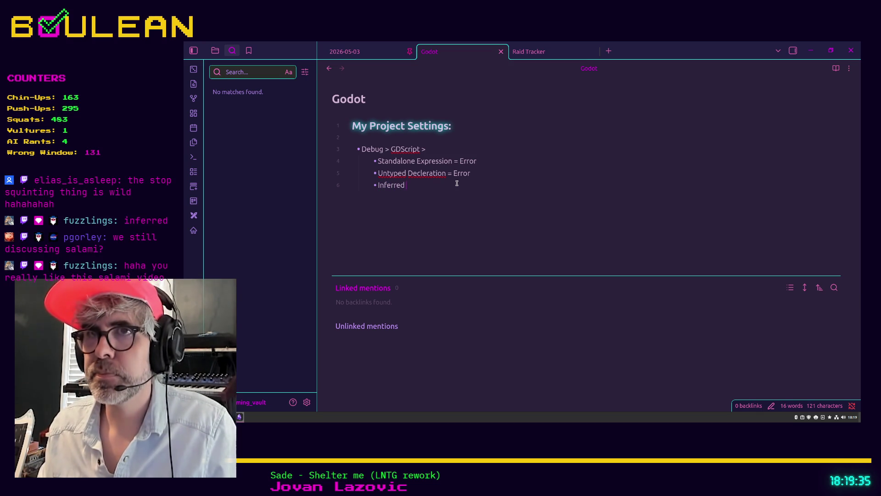
type(" Decleration: Erro")
key("BackSpace")
key("BackSpace")
key("BackSpace")
key("BackSpace")
type(":")
Change the remaining ' =' separators to ':', then return to the Godot editor
key("Up")
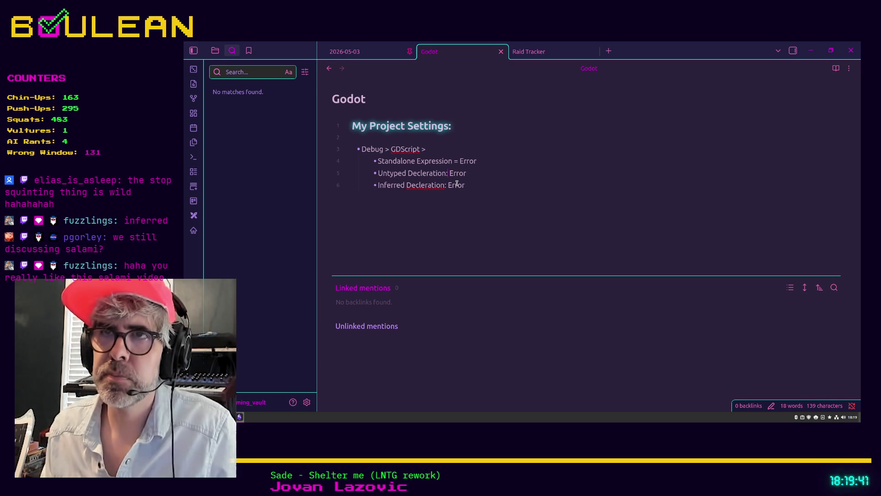
key("Delete")
key("Delete")
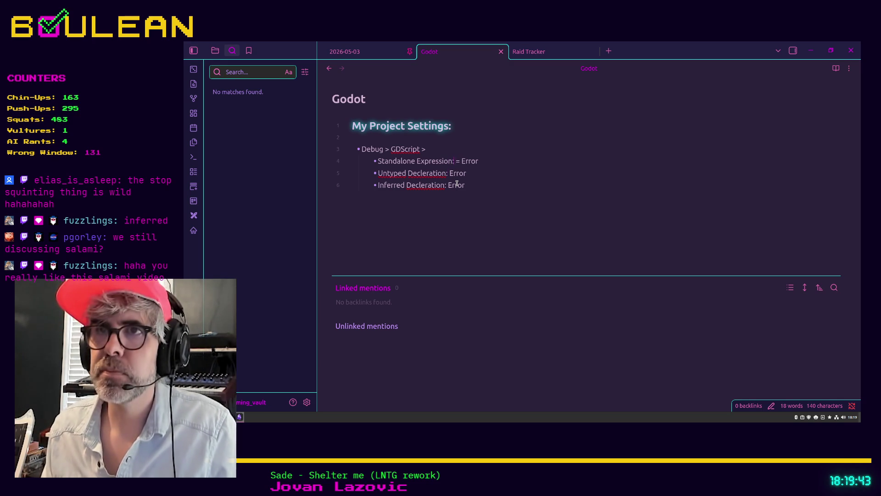
type(":")
key("Delete")
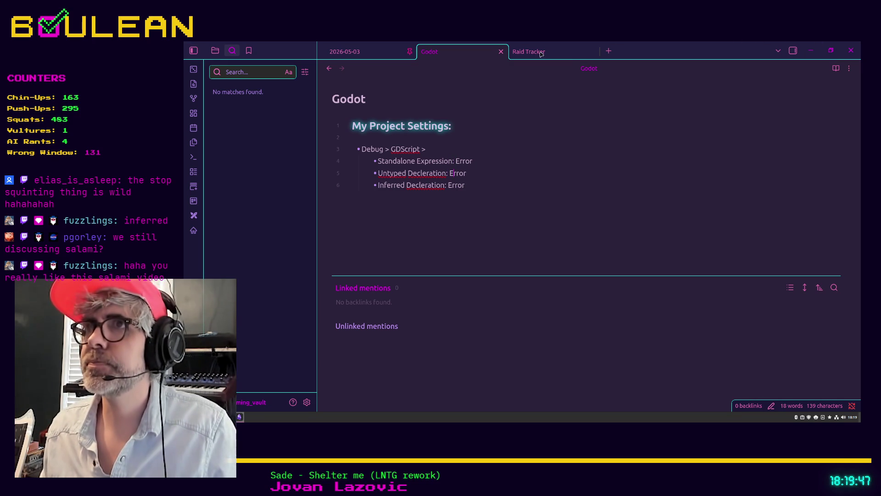
key("alt+Tab")
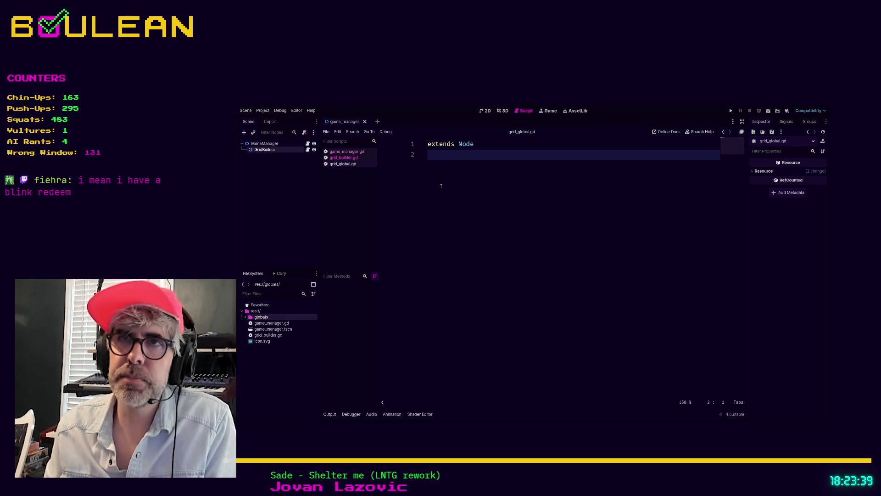
Below extends Node, add a grid_columns line and declare 'var grid_row: int = 8'
key("Return")
key("Return")
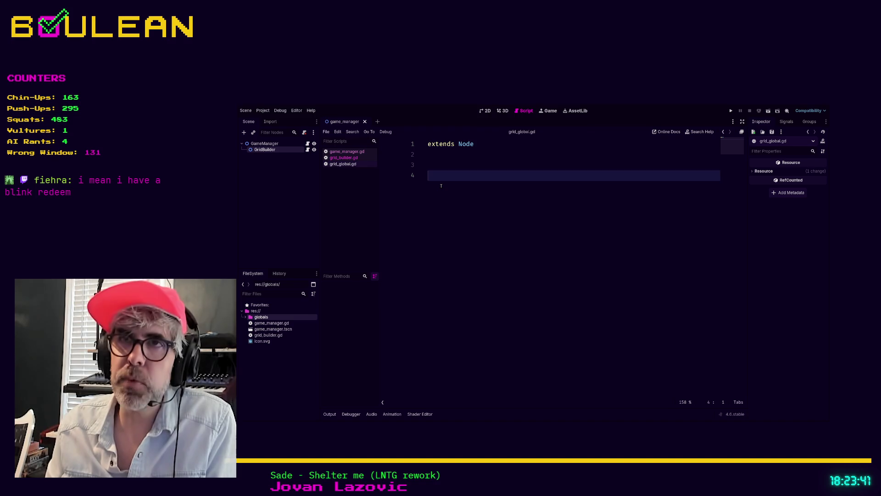
key("Up")
type("co")
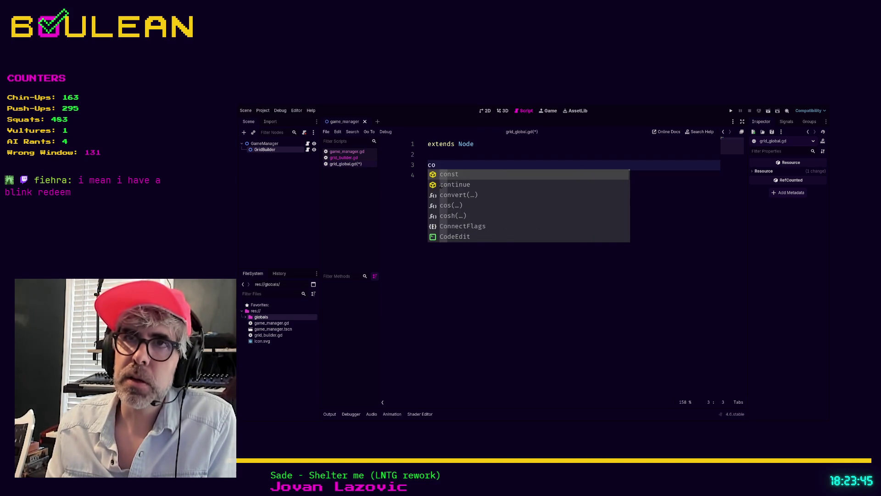
key("BackSpace")
key("BackSpace")
type("grid_colu")
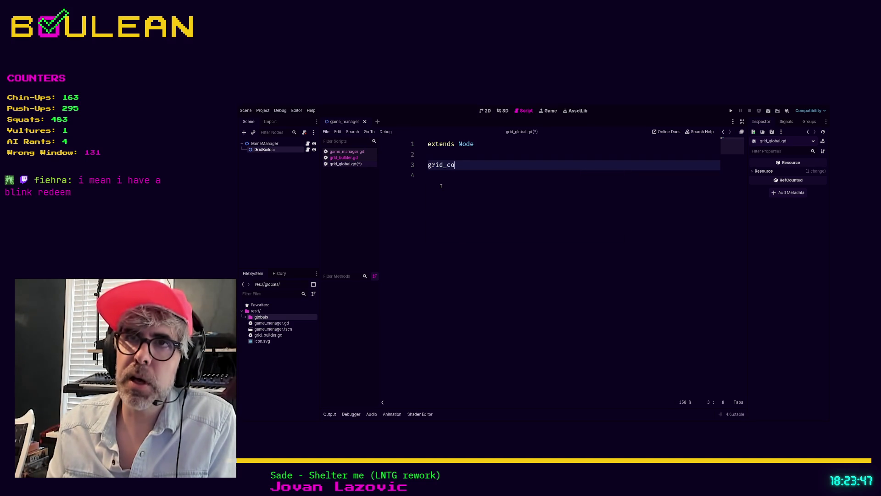
type("mns")
key("Return")
type("gr")
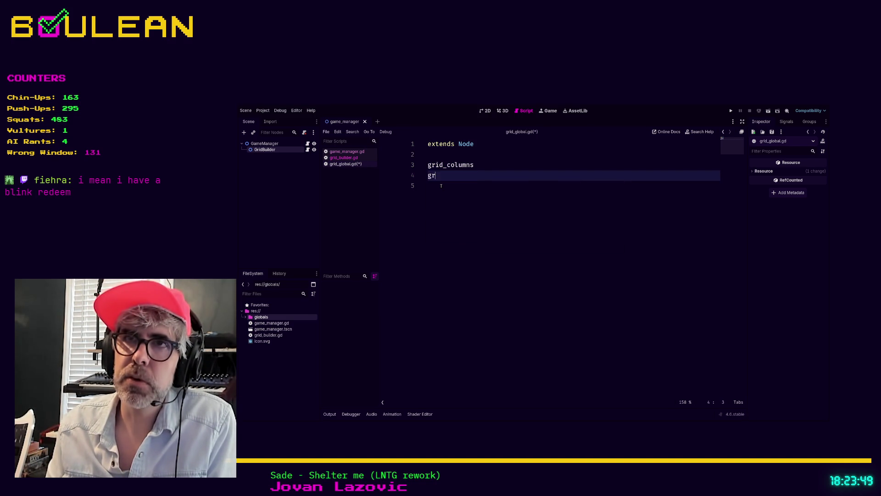
type("id_row:")
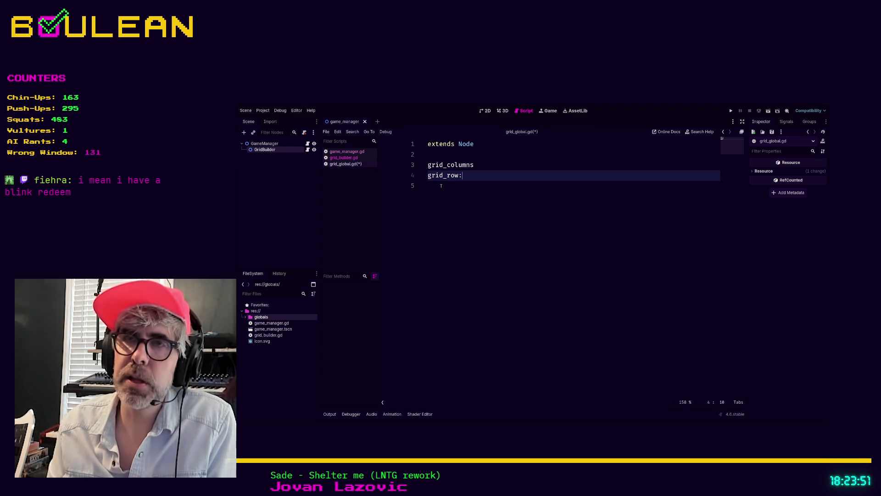
key("Home")
type("var")
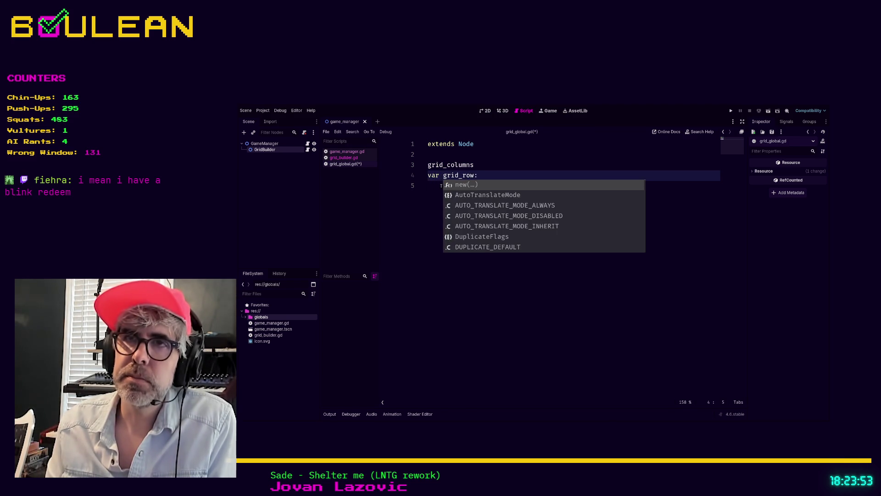
key("End")
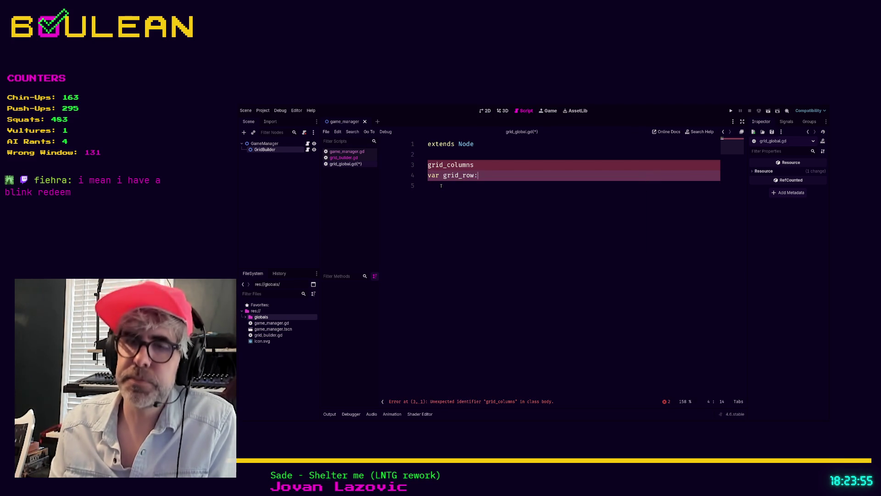
type(" int = ")
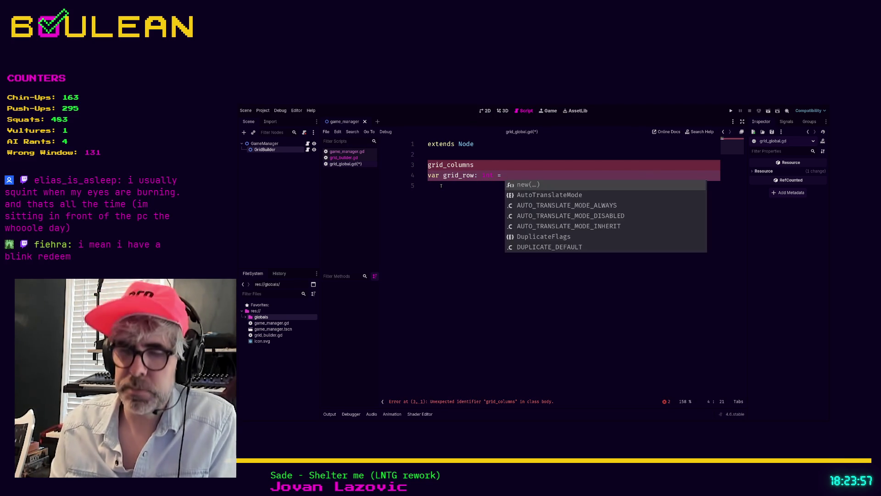
type("8")
Complete 'var grid_columns: int = 8' and start a new 'var grid_' line
key("Up")
type("int =")
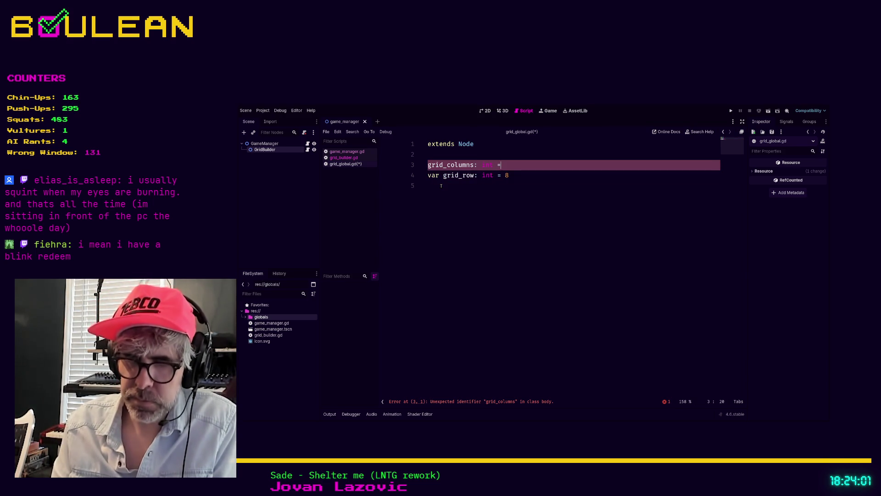
type(" 8")
key("Down")
key("Up")
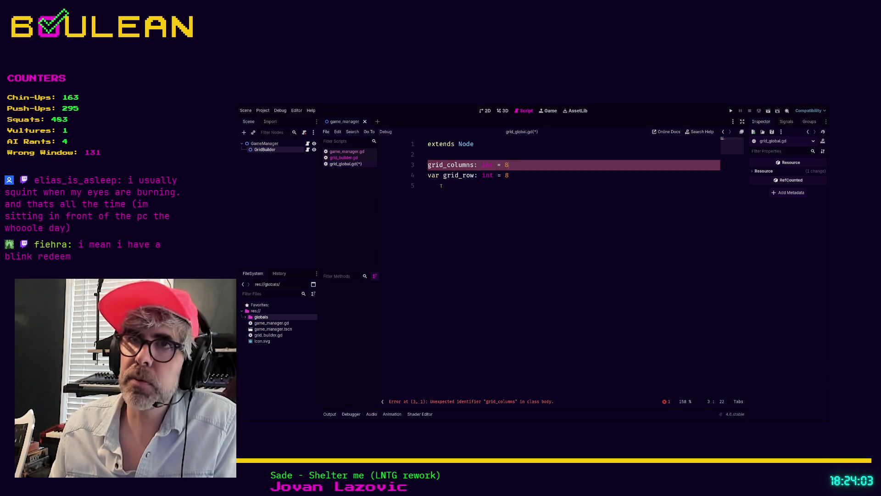
type("var")
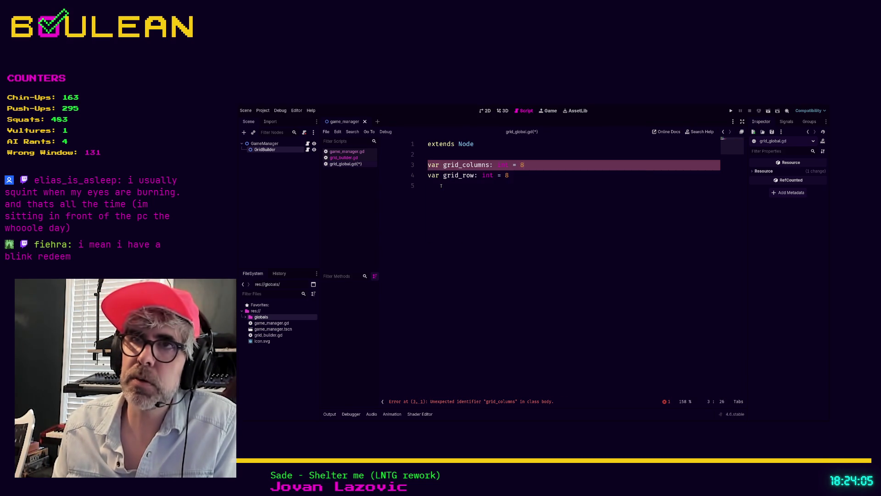
key("End")
key("Down")
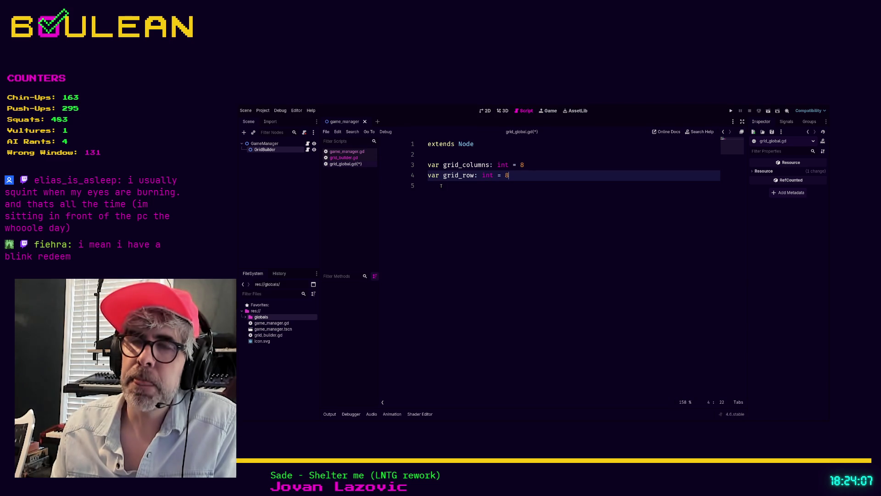
key("Return")
key("Return")
type("var grid")
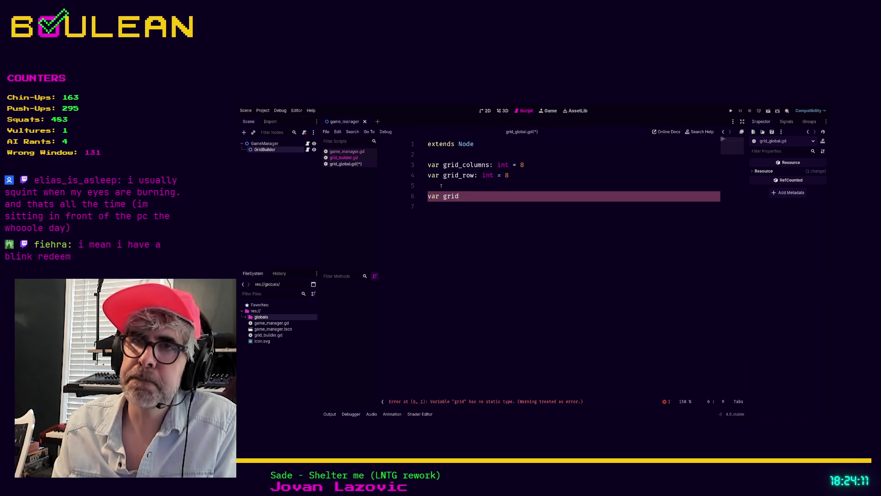
type("_")
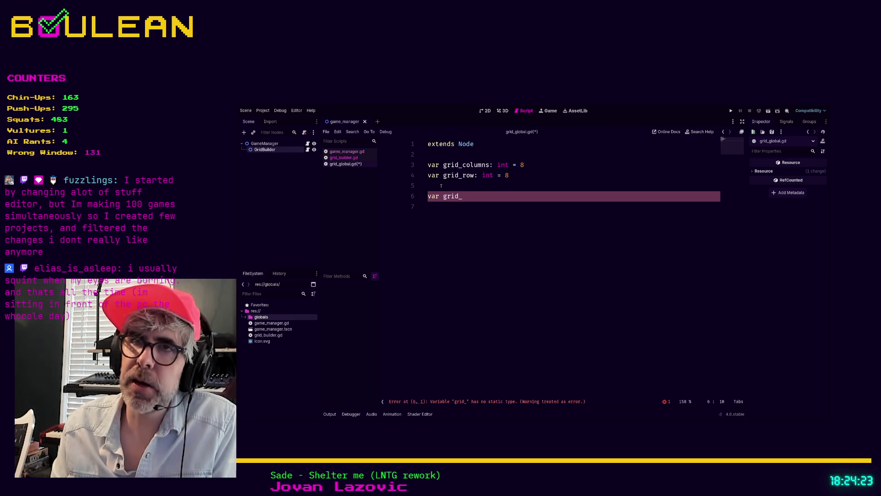
Finish the line as 'var grid_cols_rows: Vector2i = Vector2i(8, 8)'
type("col")
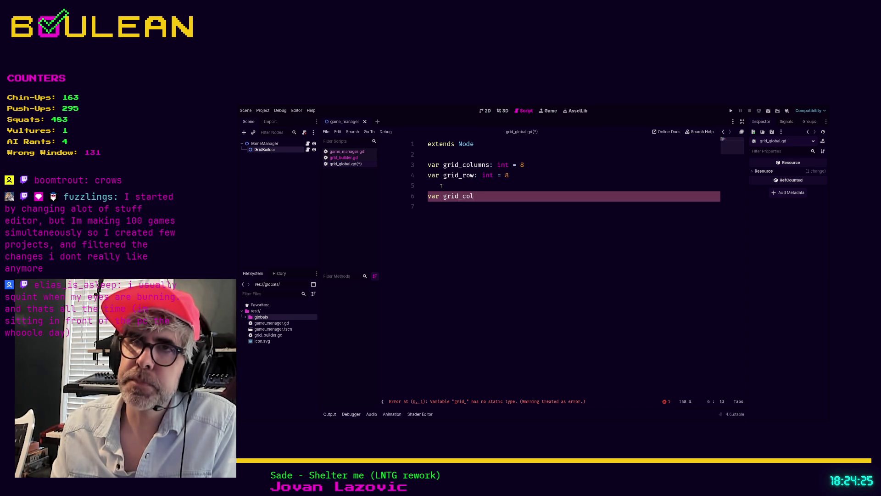
type("s_rows")
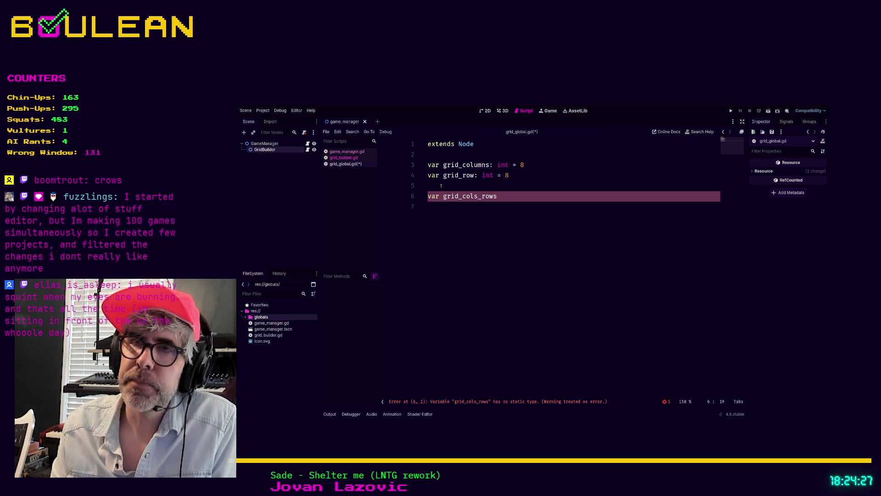
type(": Vector2i")
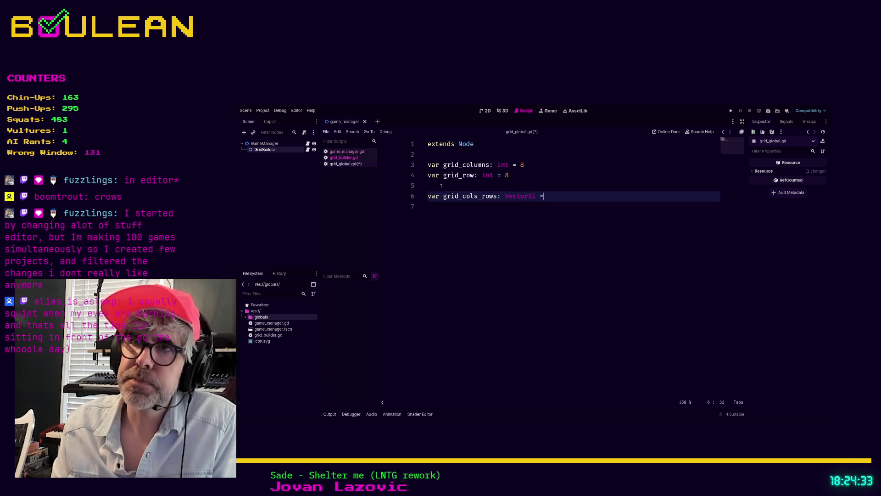
type(" = ")
type("(8, ")
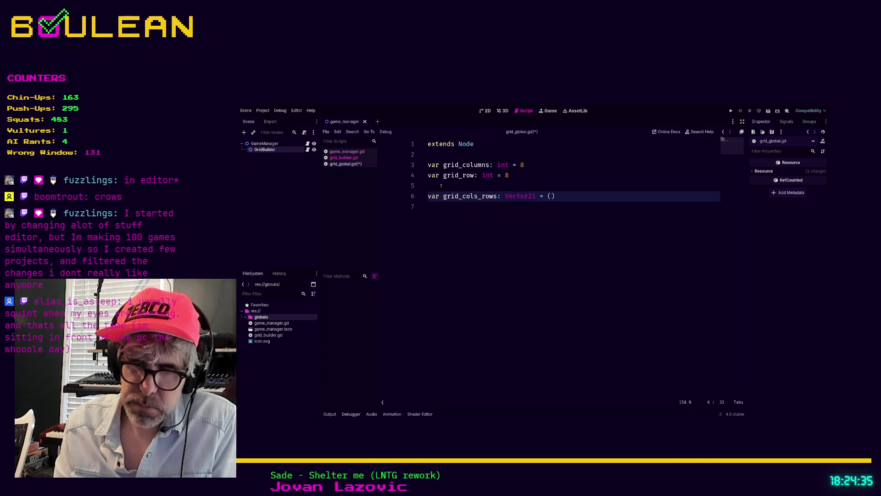
type("8")
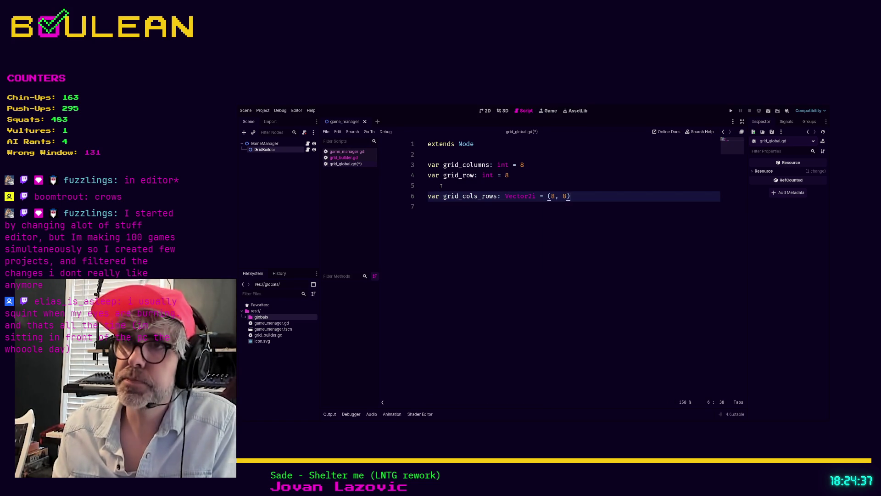
left_click(441, 186)
key("Down")
key("End")
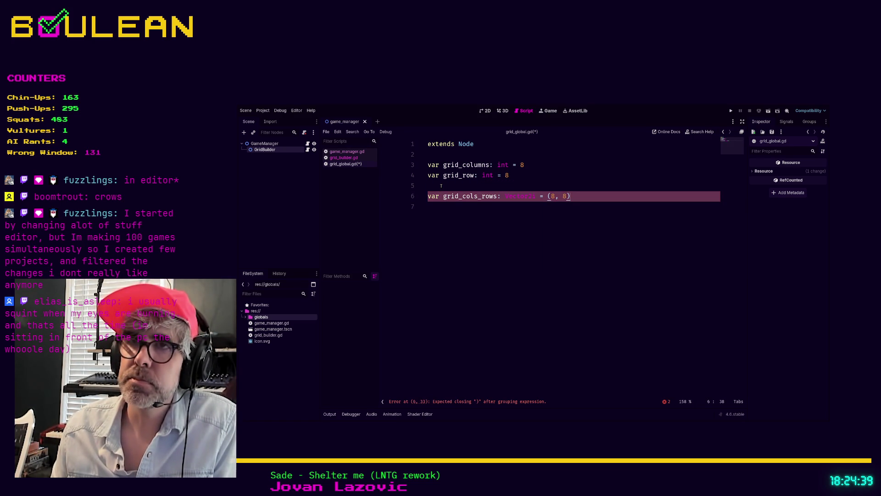
key("Left")
key("Left")
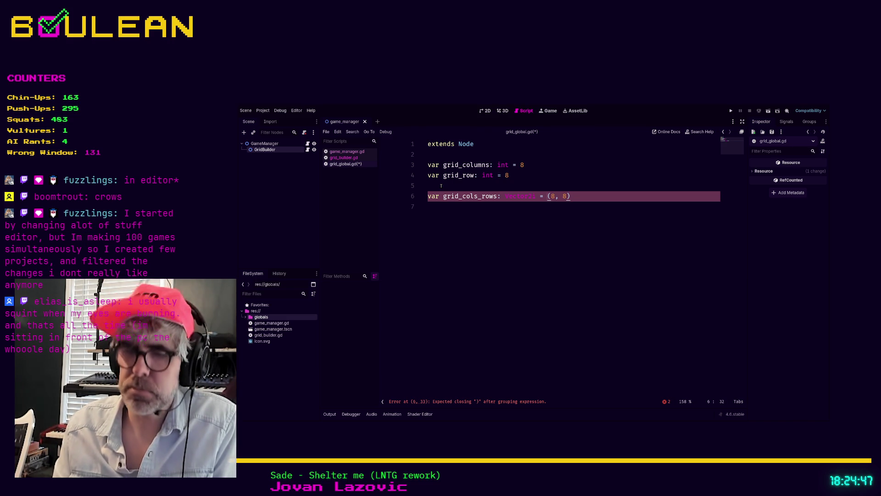
type("Vector2i")
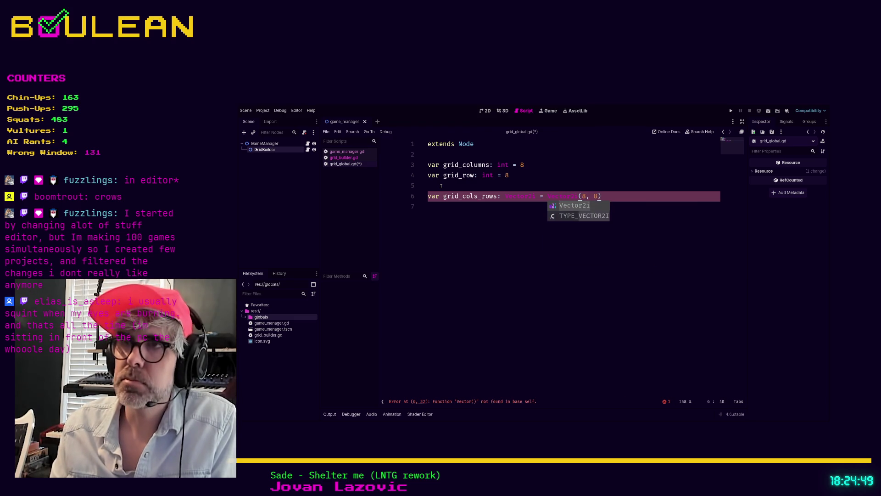
left_click(438, 219)
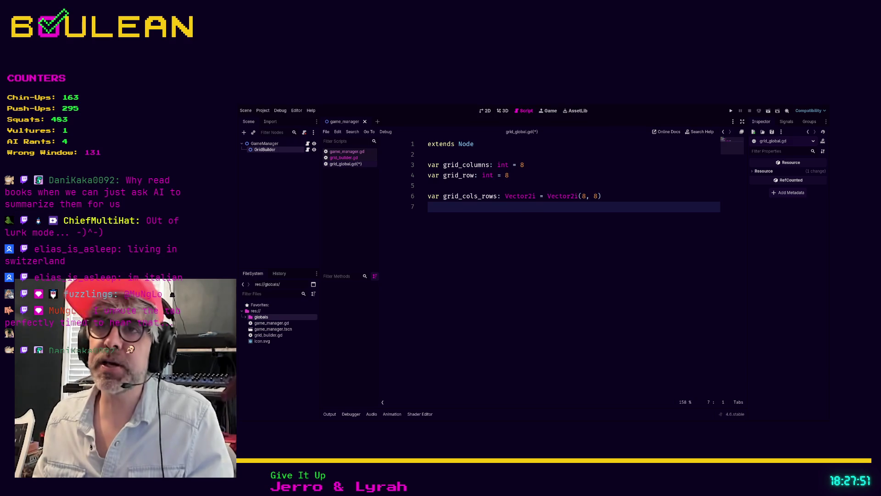
Delete the grid_cols_rows declaration line
left_click(616, 196)
key("shift+Home")
key("BackSpace")
key("Up")
Change the grid_columns and grid_row values from 8 to 3, add blank lines, then switch to Obsidian
key("Up")
key("End")
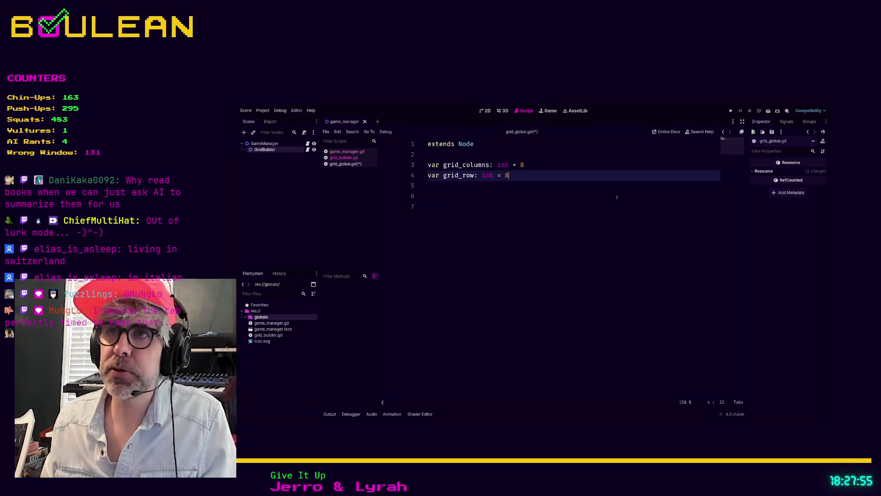
key("Up")
key("End")
key("BackSpace")
type("3")
key("Down")
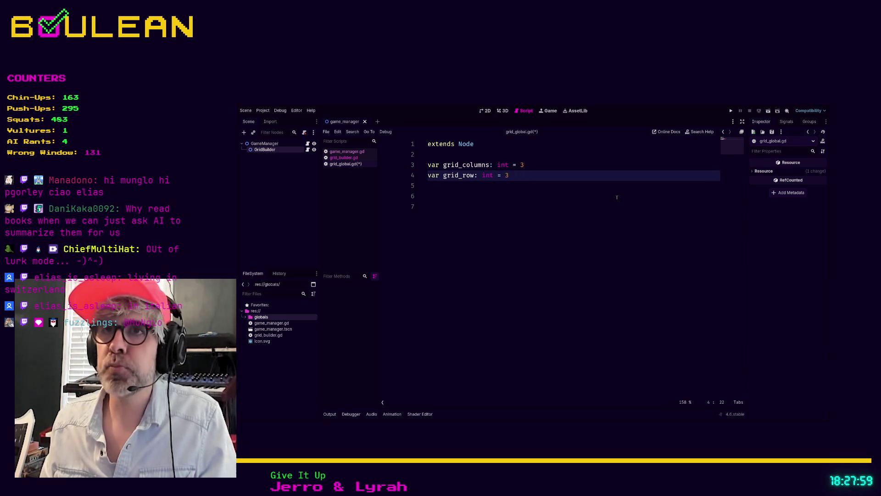
key("Return")
key("Return")
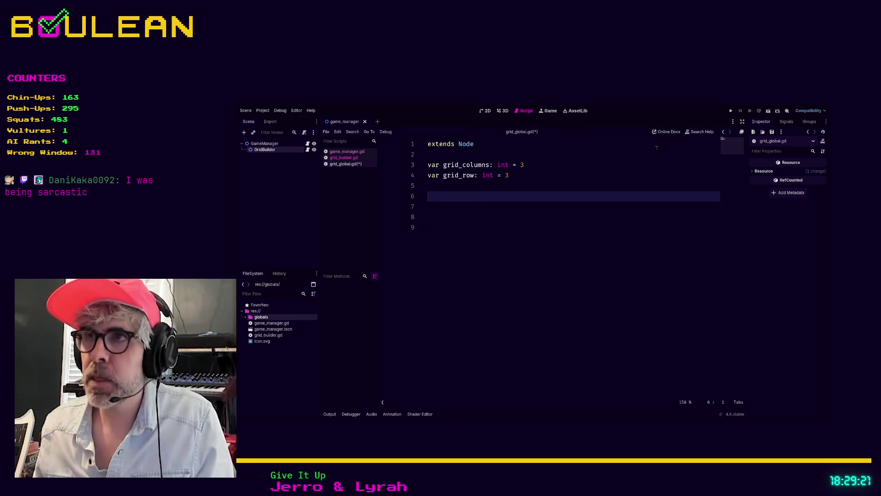
key("alt+Tab")
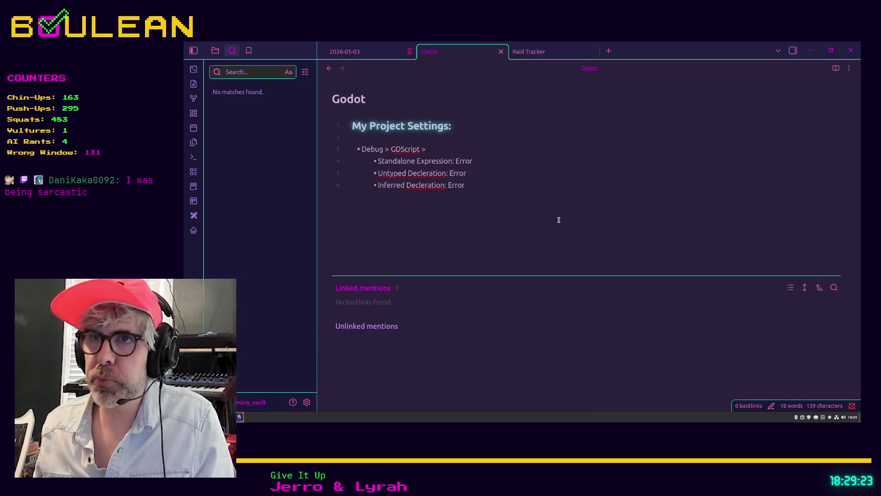
Search 'book' in the quick switcher and open the Book Recommendations note
key("ctrl+o")
type("book")
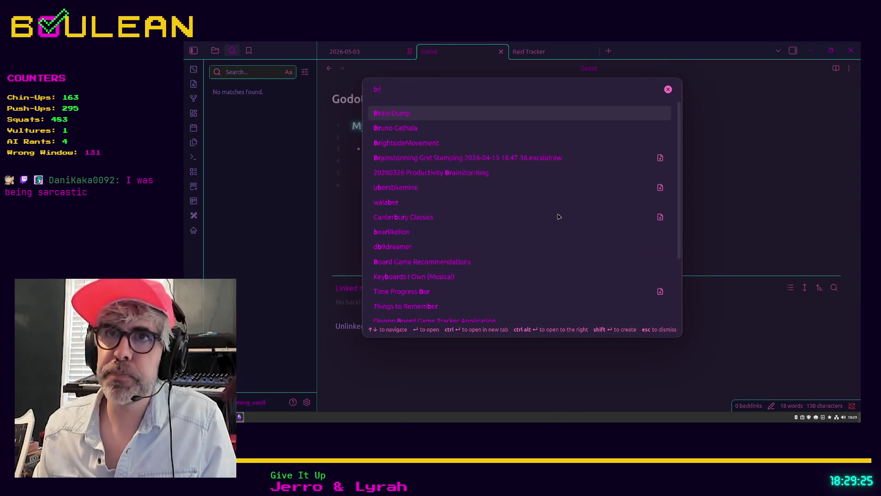
key("Down")
key("Down")
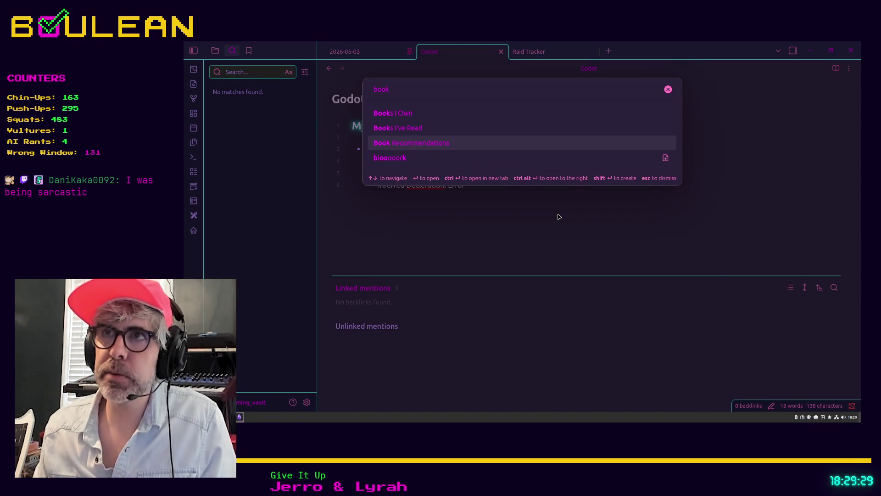
key("Return")
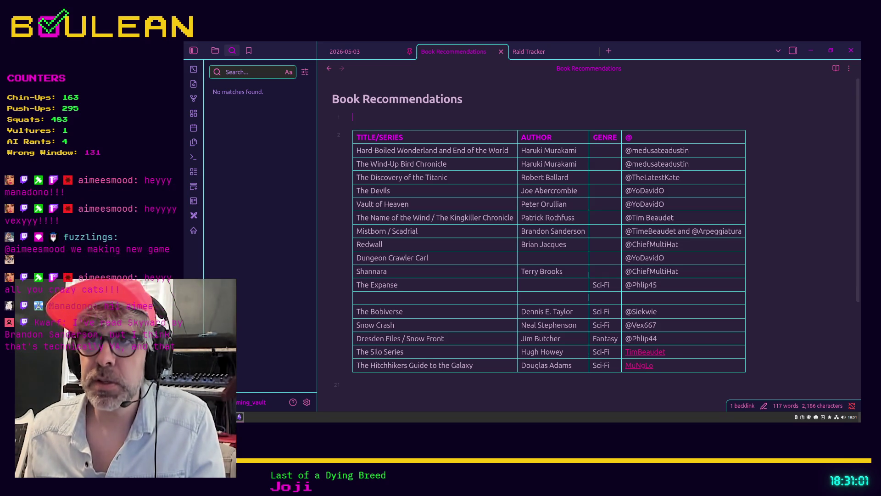
left_click(425, 234)
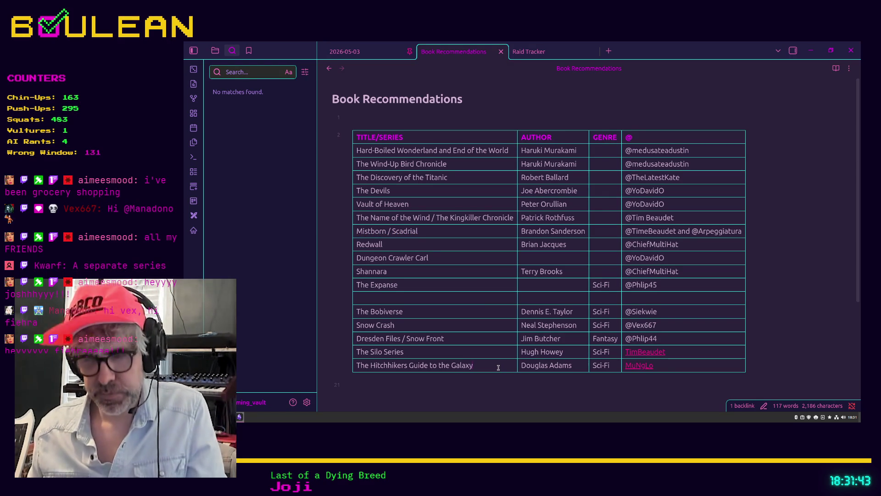
Add a row for 'The Very Hungry Caterpillar' by Eric Carle, linking the recommending viewer's name
left_click(489, 371)
type("The ")
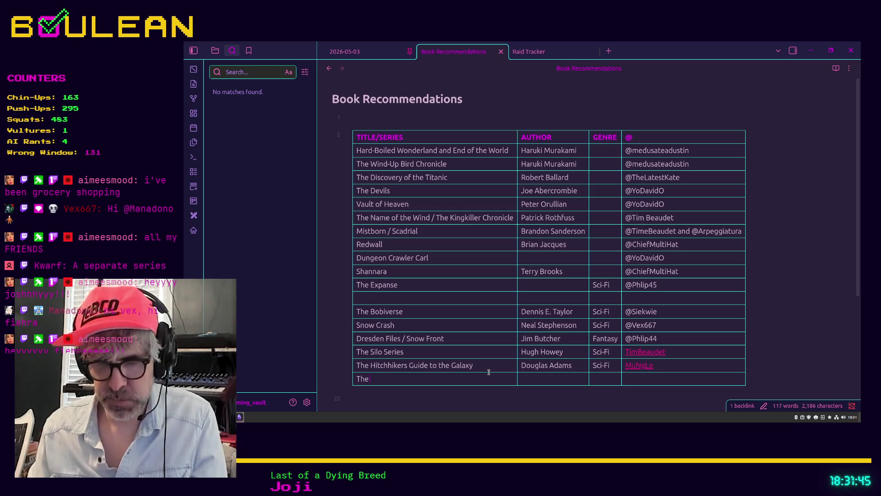
type("Very Hungry Cater")
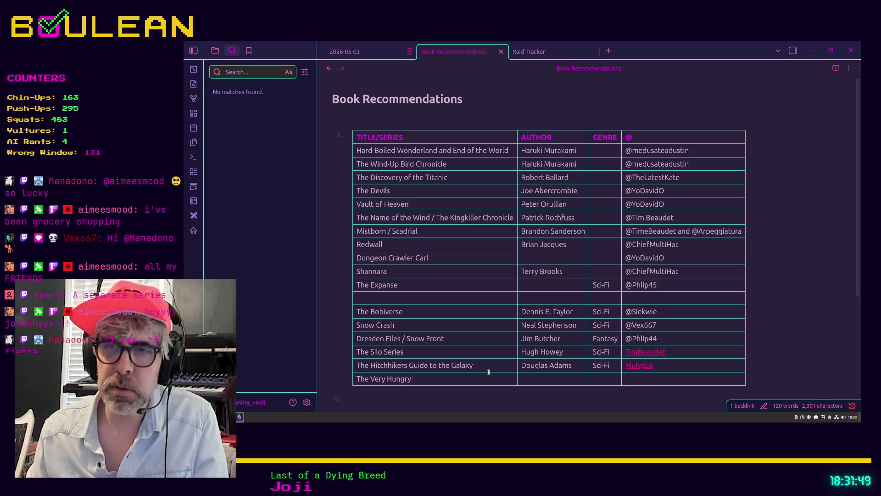
type("pillar")
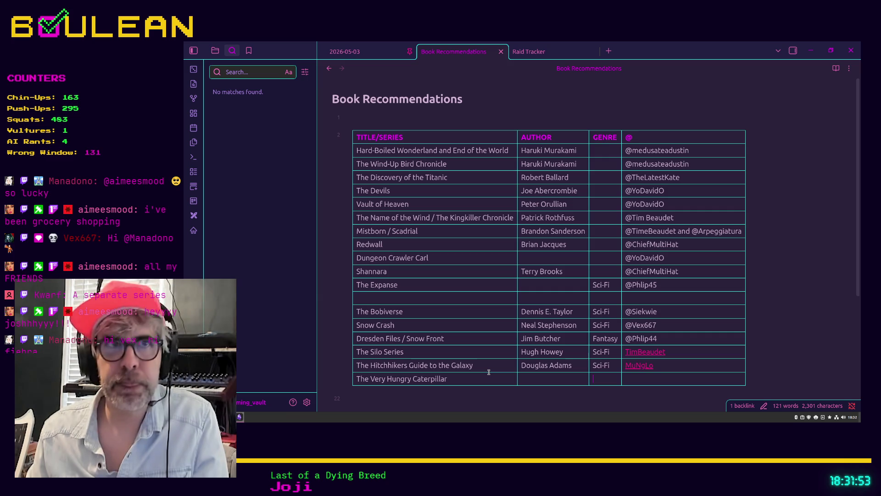
key("Tab")
key("Tab")
key("Tab")
type("[elisas")
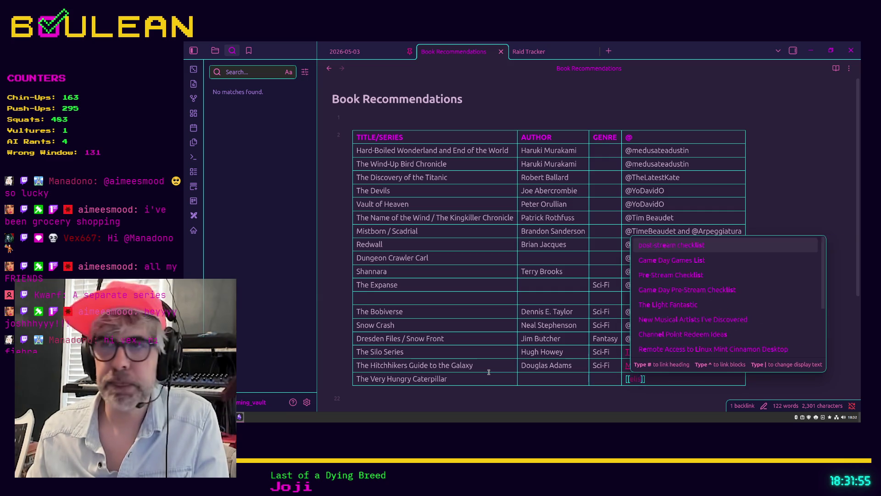
type("_js_as")
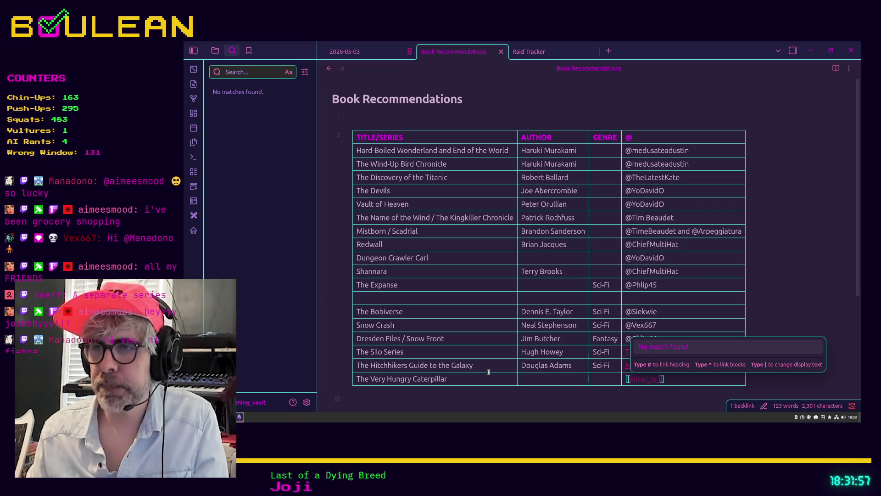
type("leep")
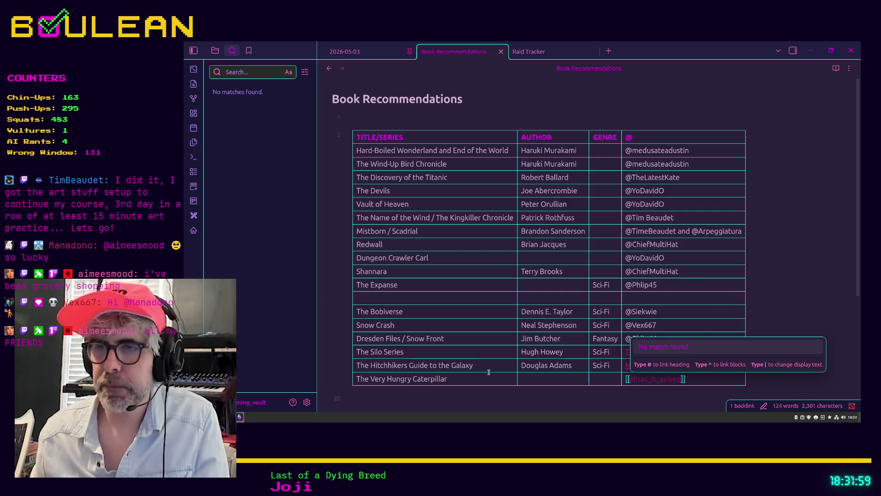
left_click(529, 375)
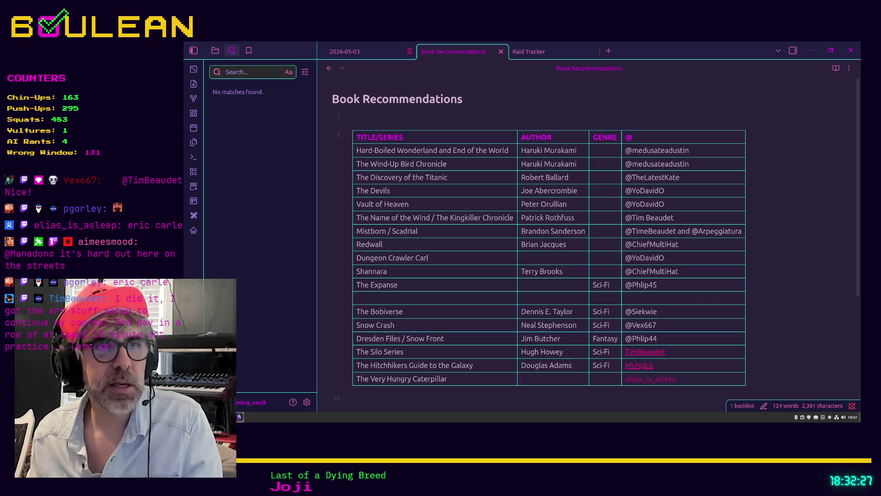
type("Eric Carle")
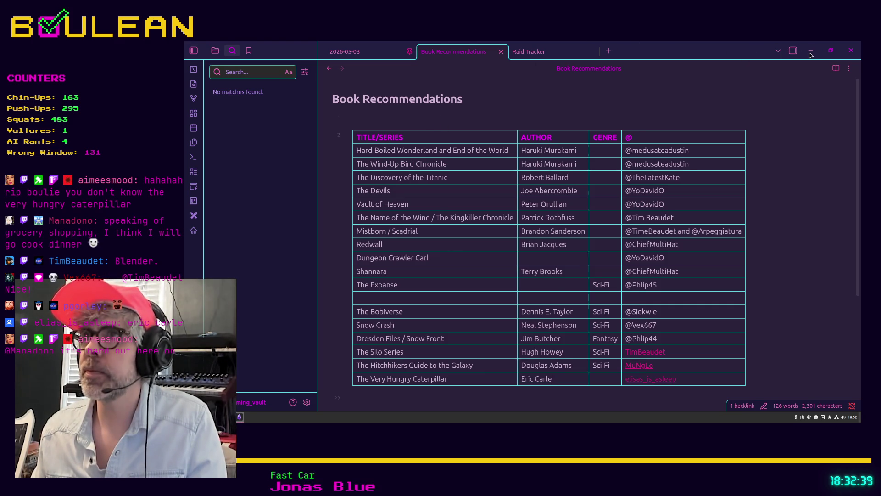
Back in Godot, save grid_global.gd with grid_columns and grid_row, then start a 'func _read' line
left_click(811, 54)
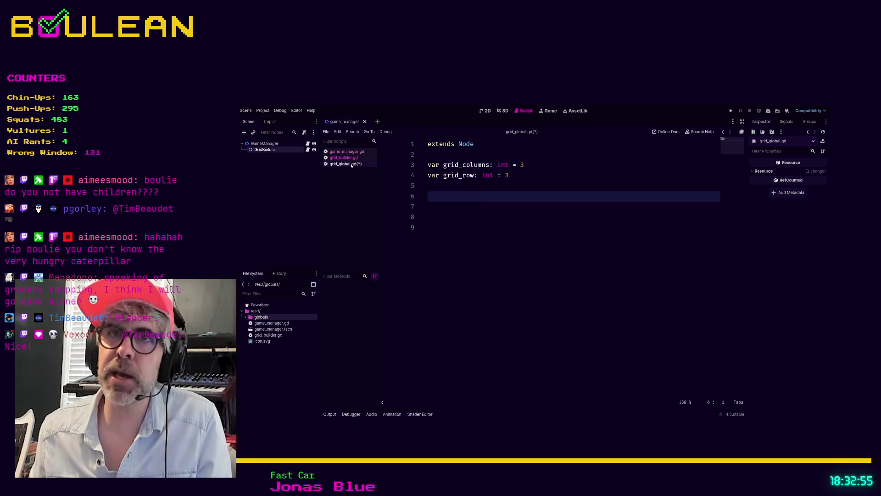
left_click(456, 185)
key("ctrl+s")
key("Return")
key("Return")
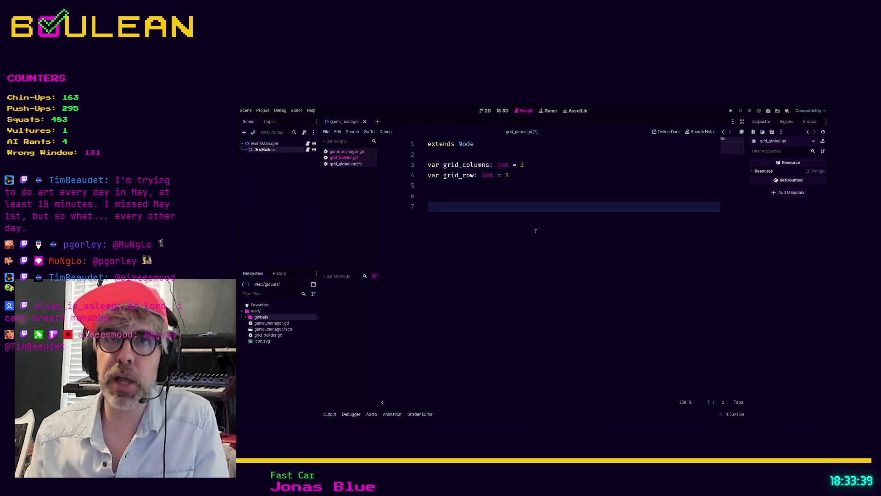
type("func _read")
Complete the func _ready() -> void: stub and leave blank lines above it
key("Return")
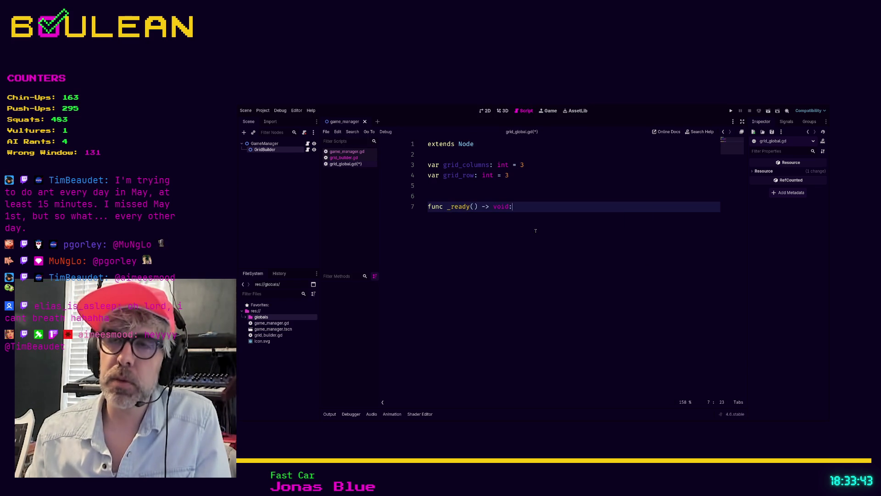
key("Return")
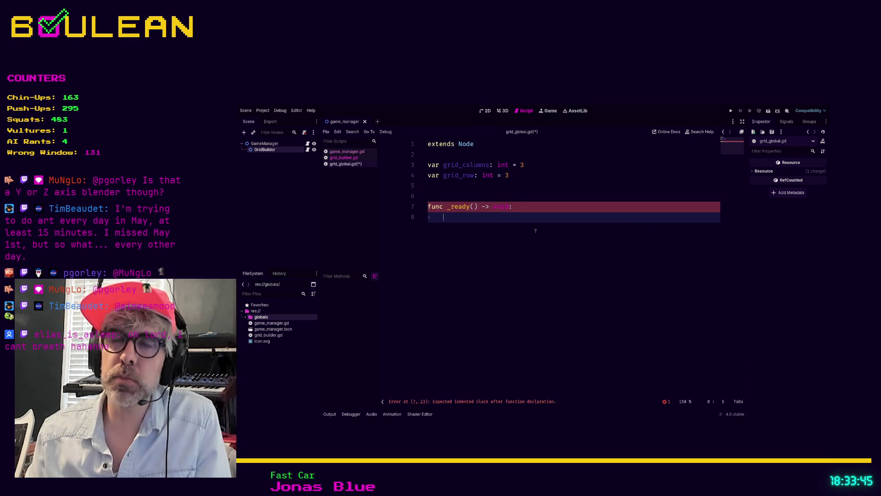
key("Up")
key("Up")
key("Up")
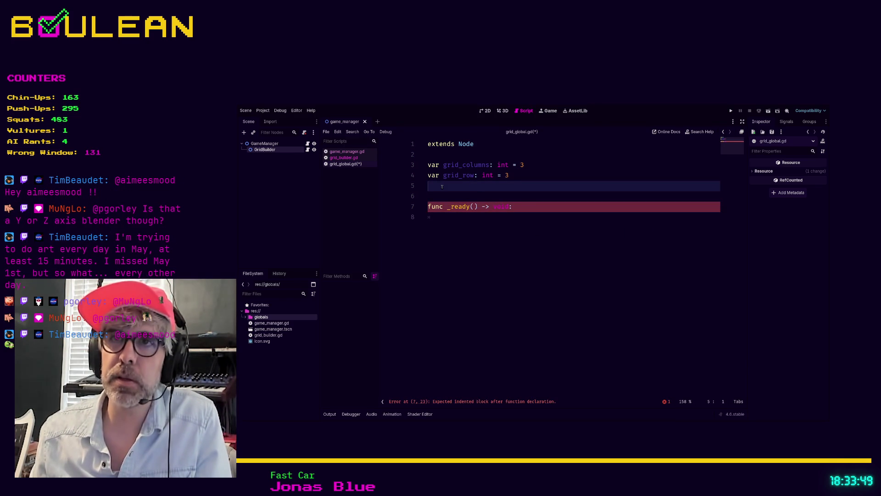
key("Return")
key("Up")
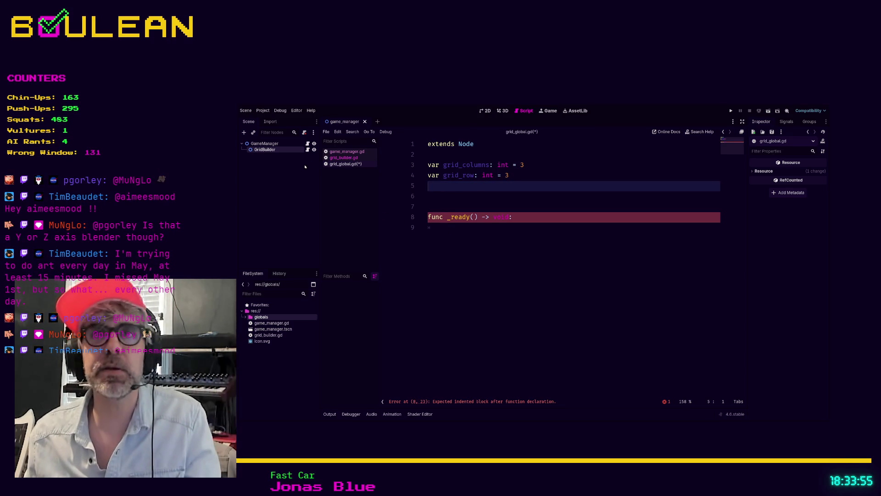
left_click_drag(261, 153, 444, 189)
left_click(579, 178)
key("Return")
left_click(491, 225)
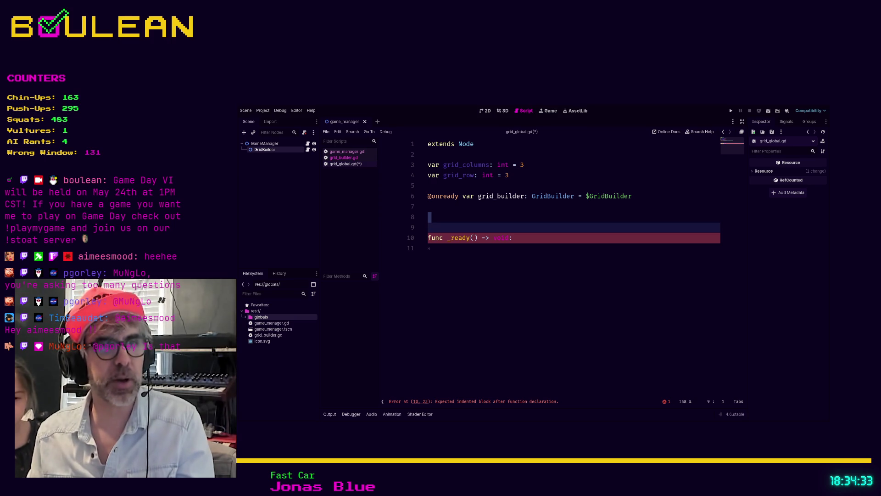
key("BackSpace")
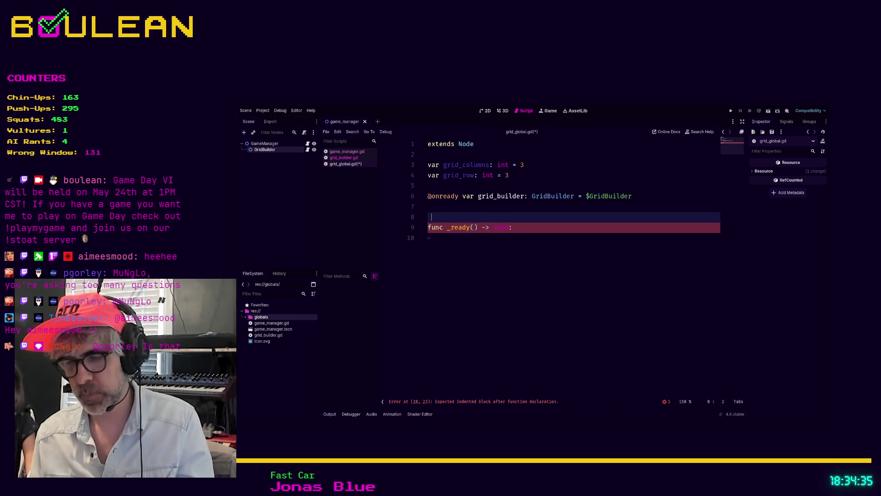
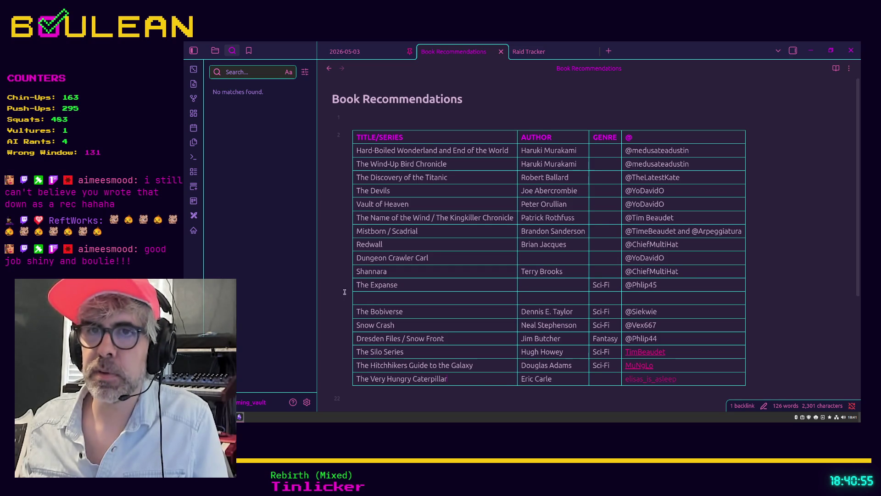
Insert a new empty column at the left edge of the book recommendations table
right_click(473, 379)
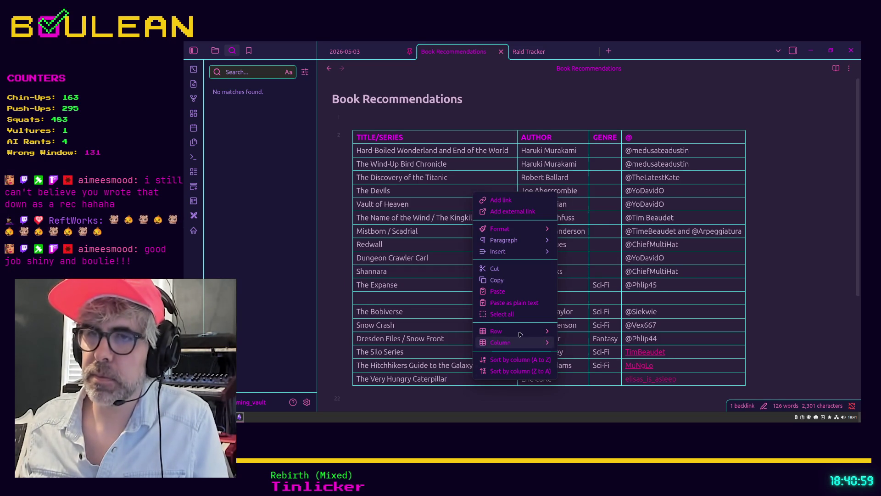
mouse_move(521, 332)
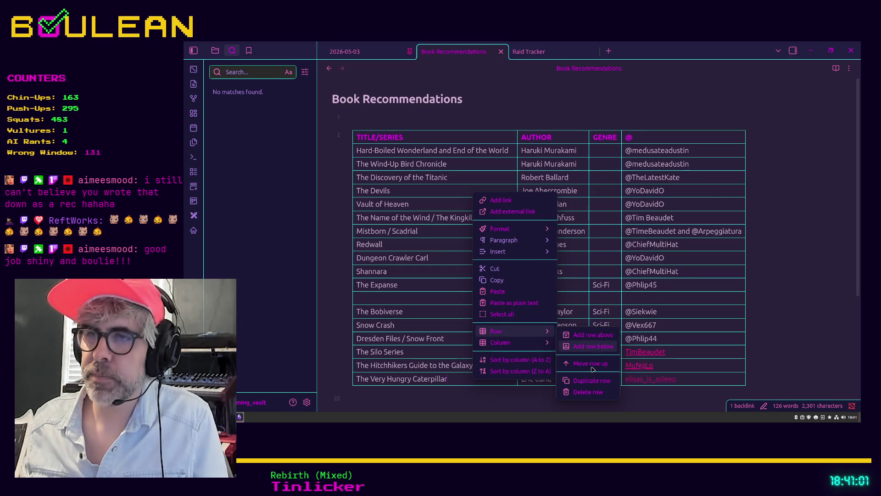
mouse_move(547, 350)
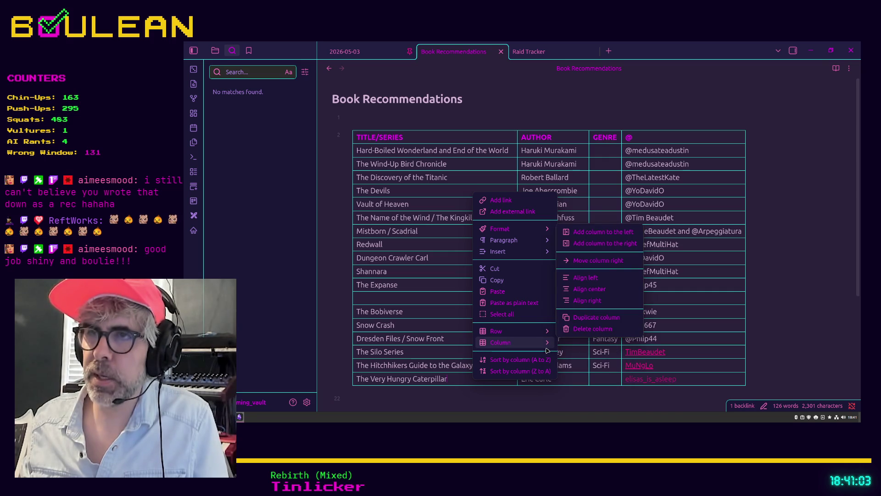
left_click(594, 233)
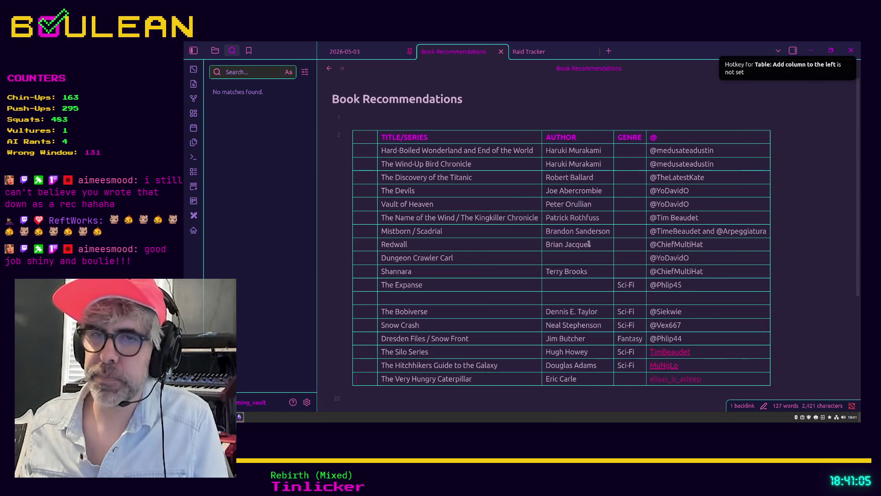
Mark The Very Hungry Caterpillar with an X and title the new column 'READ?'
type("X")
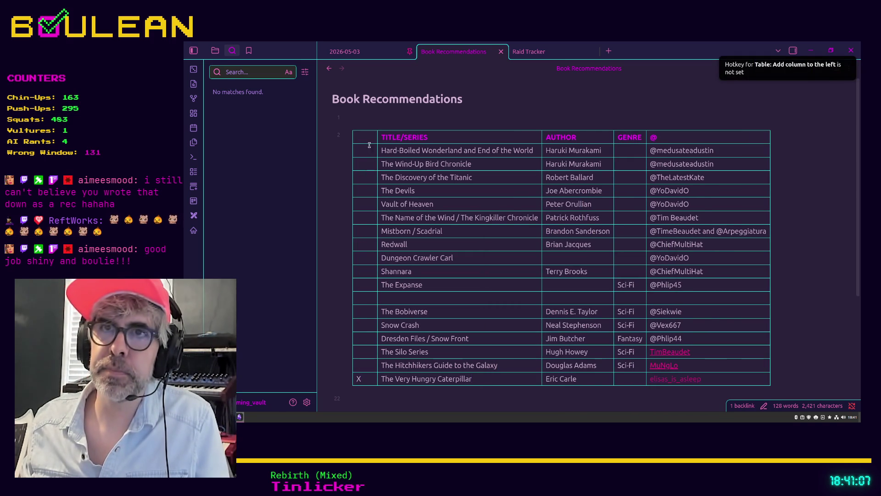
left_click(367, 137)
type("READ")
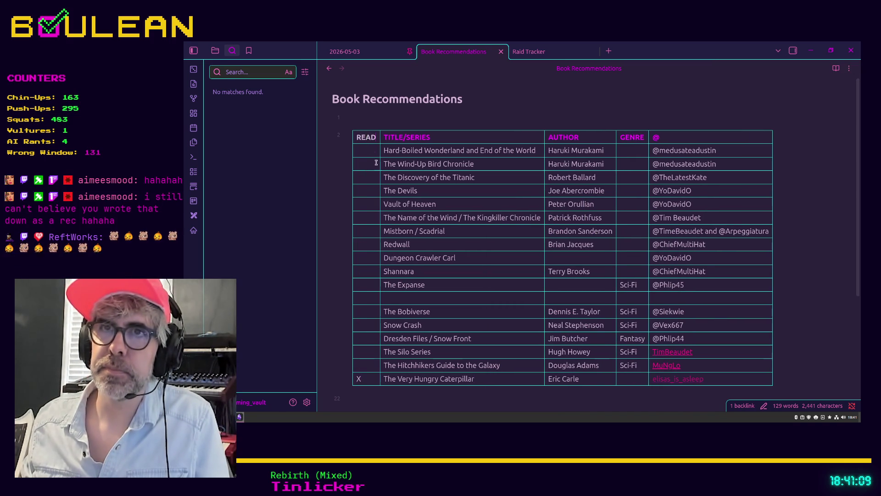
type("?")
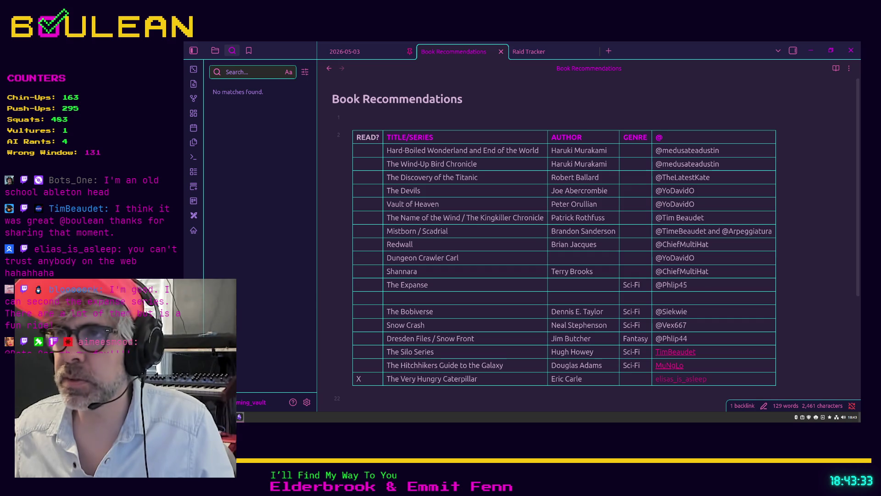
Link The Expanse's recommender cell to another recommender's note, then switch back to Godot
left_click(705, 287)
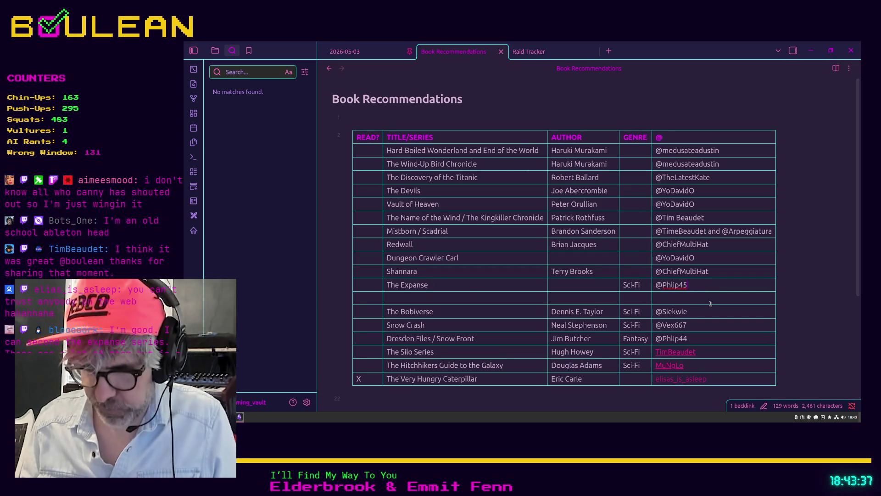
type(" [[bl")
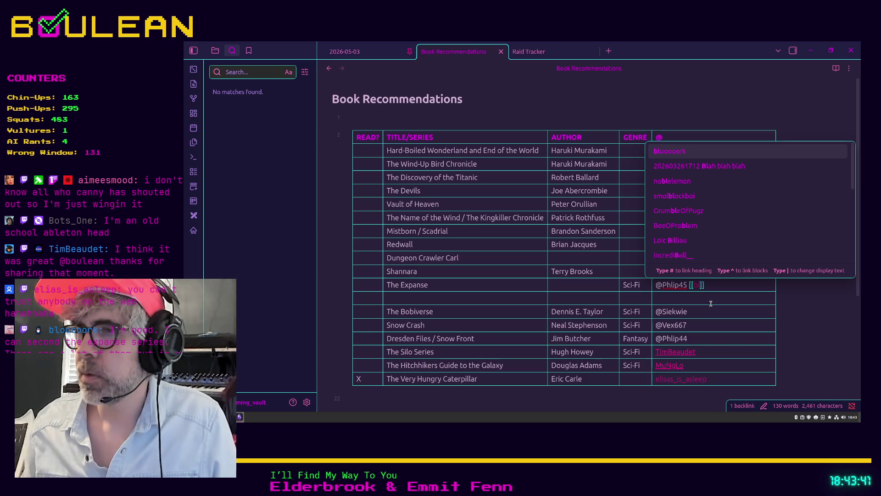
type("oooork")
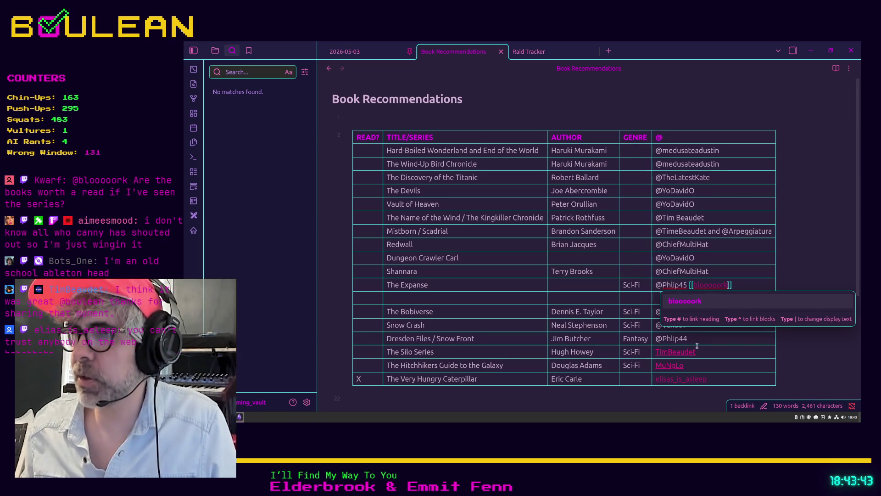
left_click(697, 344)
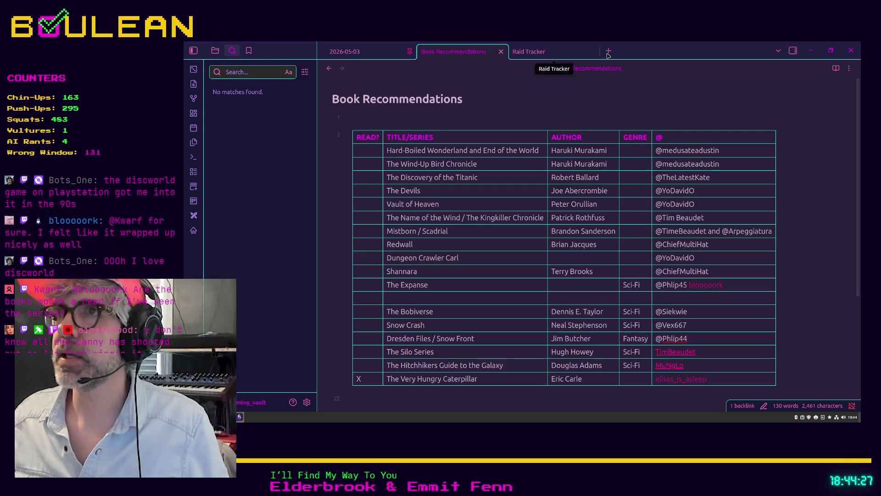
key("alt+Tab")
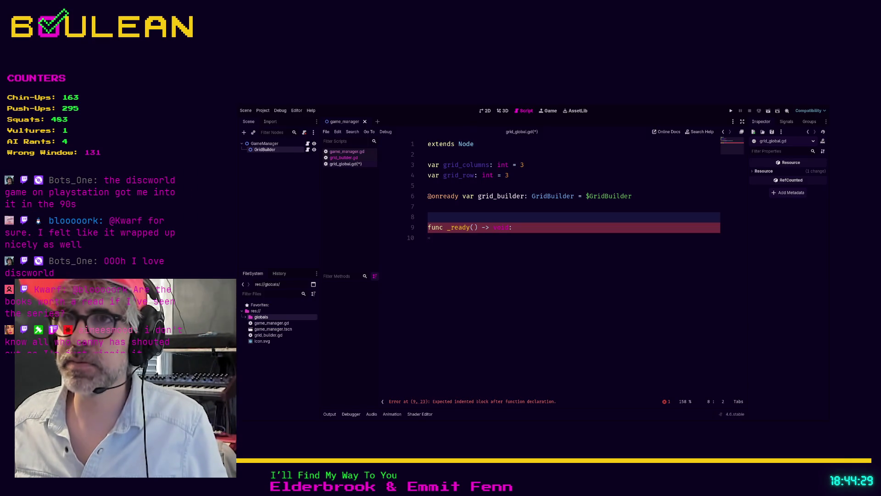
Move into the empty _ready() body in grid_global.gd, then return to Obsidian's Book Recommendations note
left_click(523, 235)
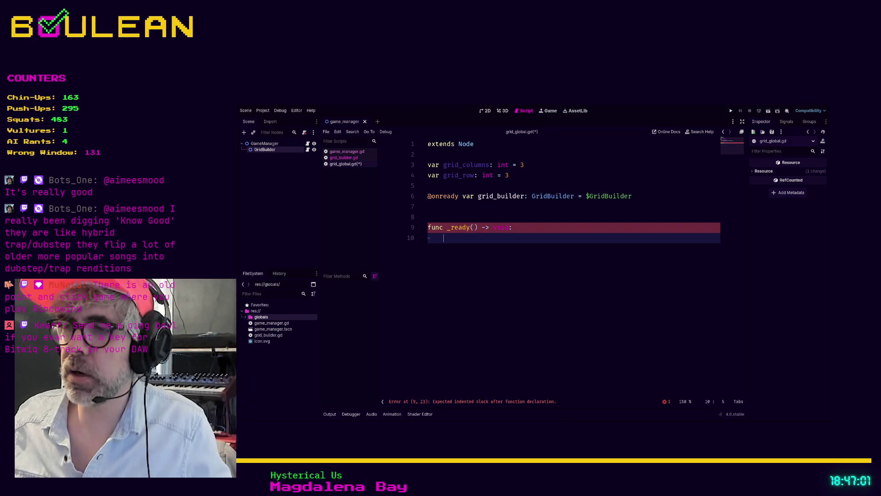
key("alt+Tab")
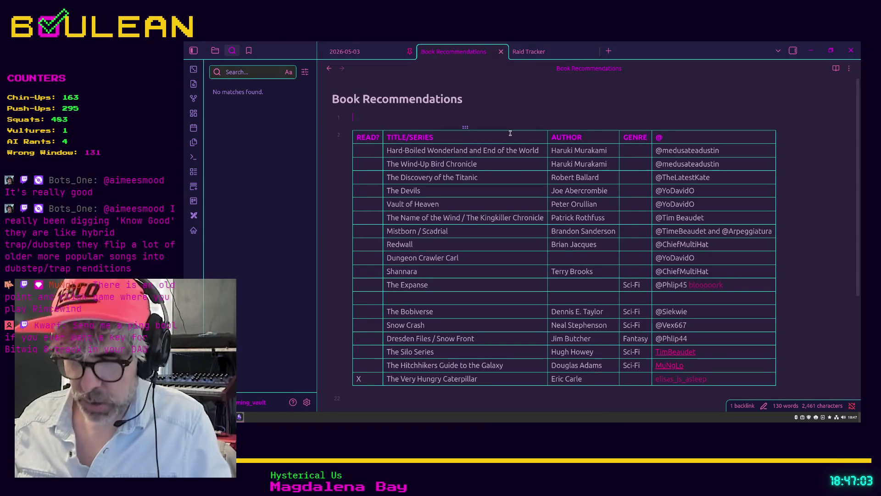
Open the 'Searching for a DAW 2026-04-06' note in a new tab, then return to Book Recommendations
key("ctrl+o")
type("daw")
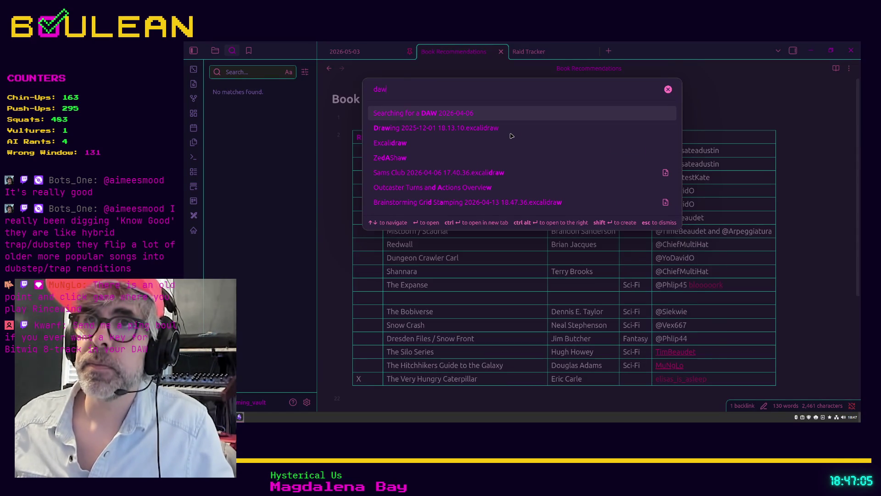
key("ctrl+Return")
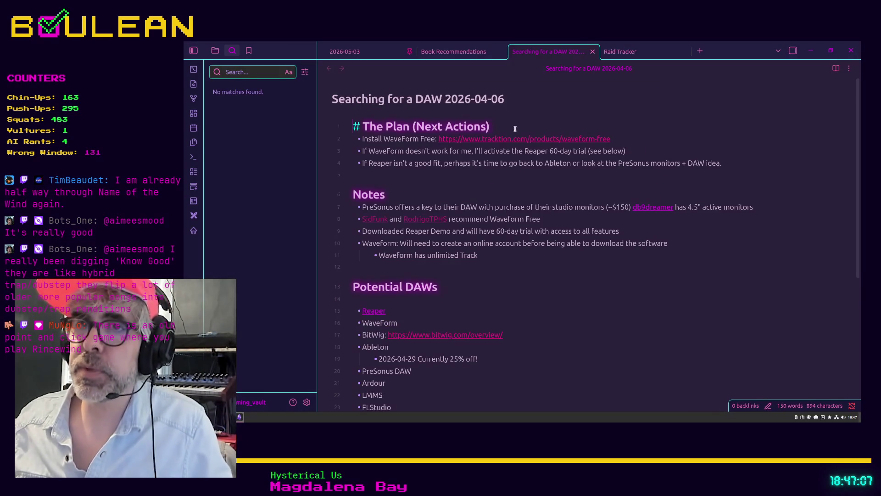
scroll(466, 267, "down", 1)
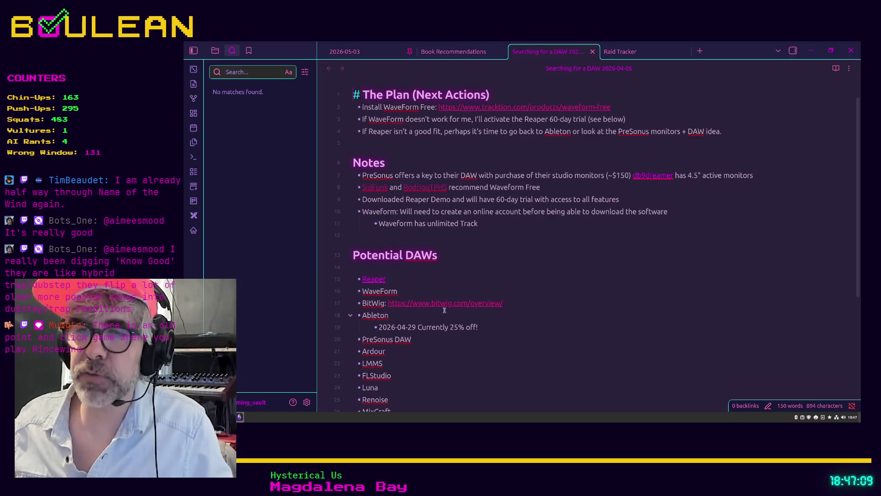
scroll(514, 303, "down", 1)
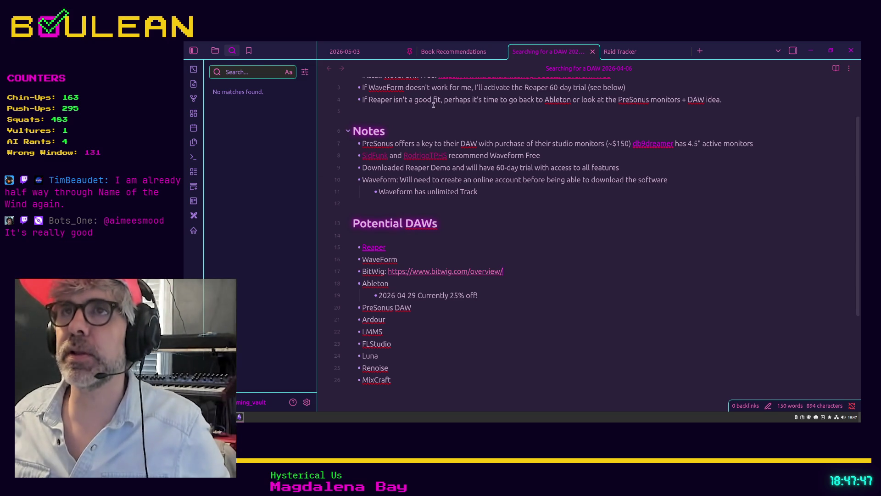
left_click(436, 53)
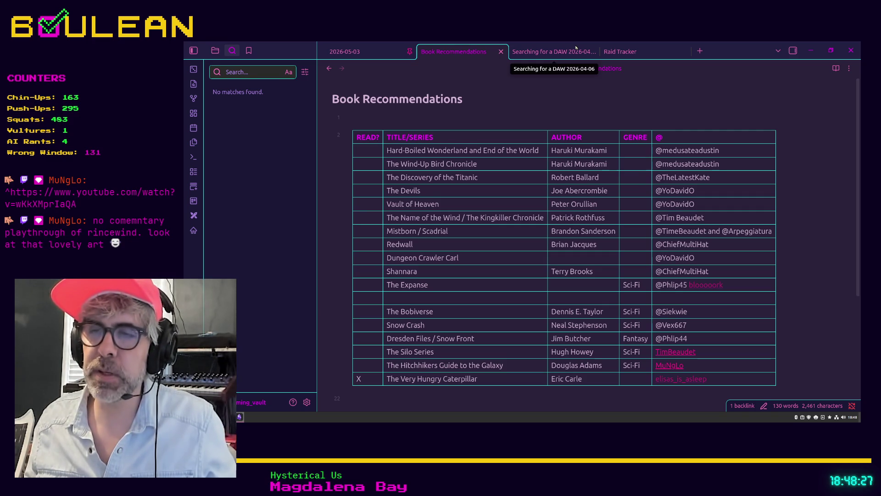
Switch from Obsidian back to the grid_global.gd script in Godot
key("alt+Tab")
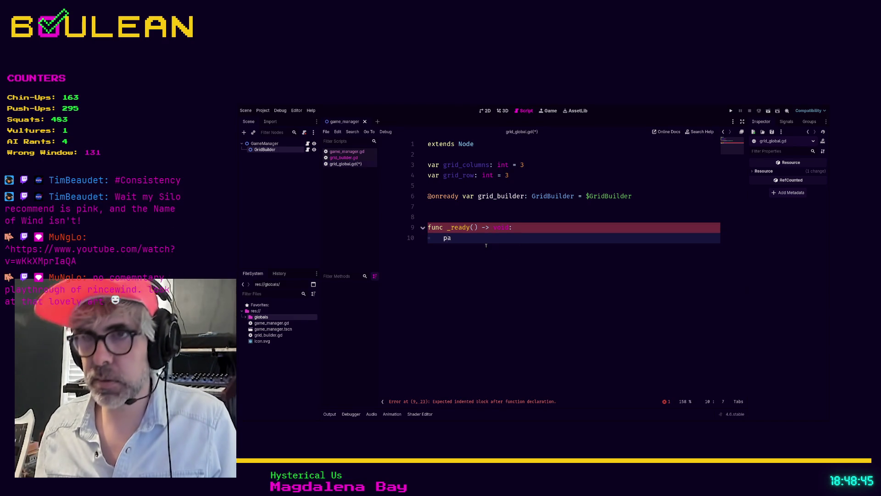
Finish the _ready() body with 'pass' to clear the indentation error, then return to Obsidian
type("ass")
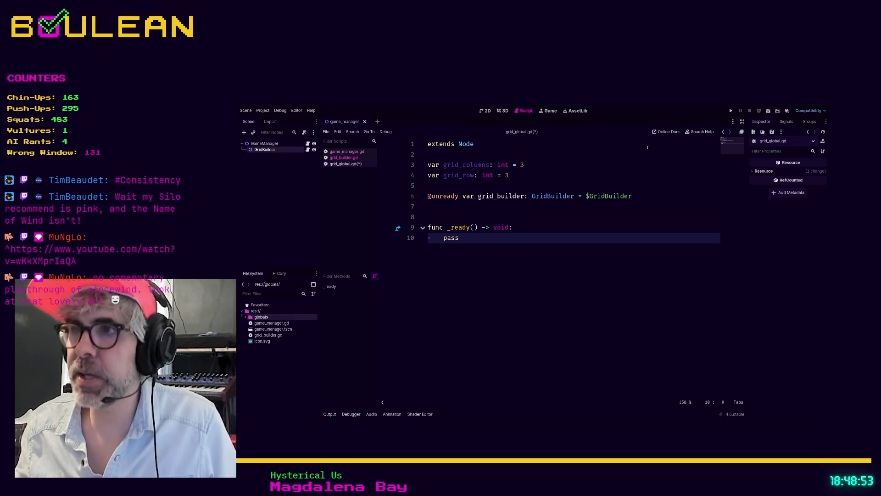
key("alt+Tab")
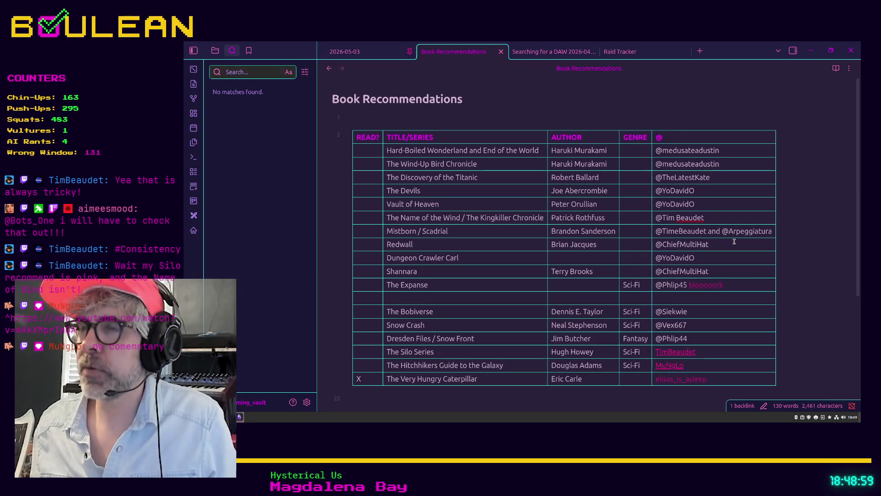
Turn the Kingkiller, Vault of Heaven and The Devils recommenders into wiki links
key("ctrl+shift+Left")
key("ctrl+shift+Left")
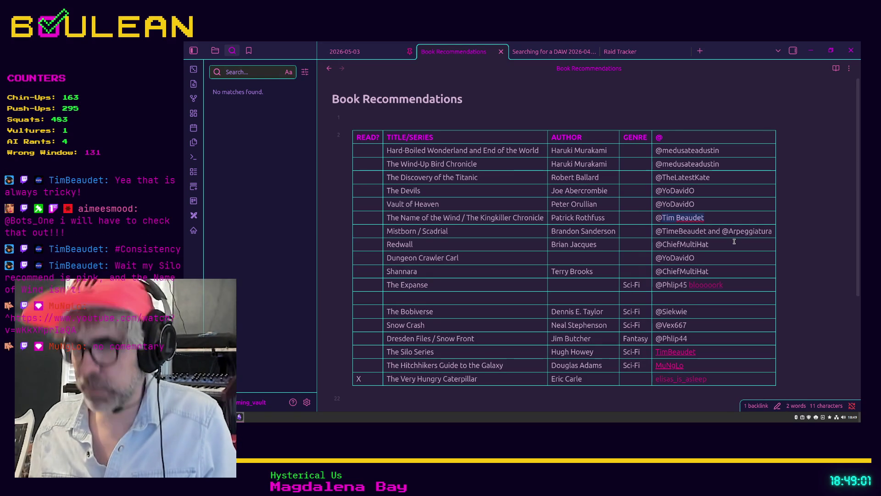
type("[[")
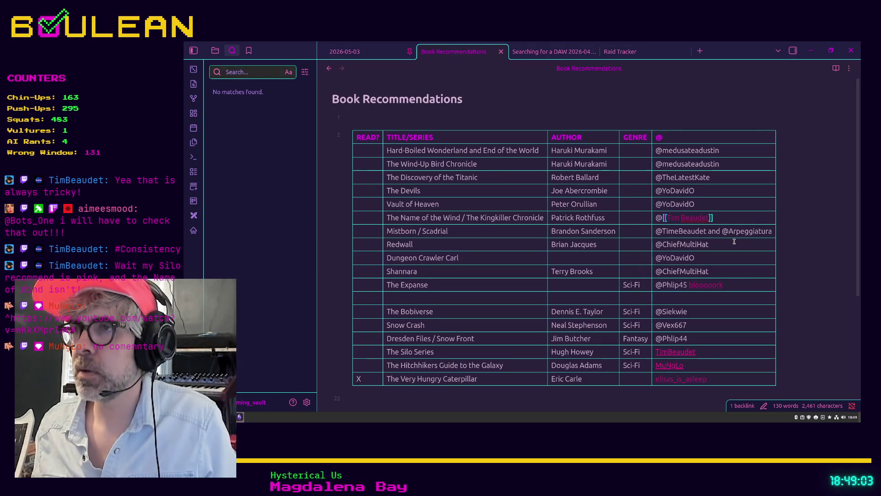
key("Home")
key("Delete")
key("Up")
key("Delete")
key("ctrl+shift+Right")
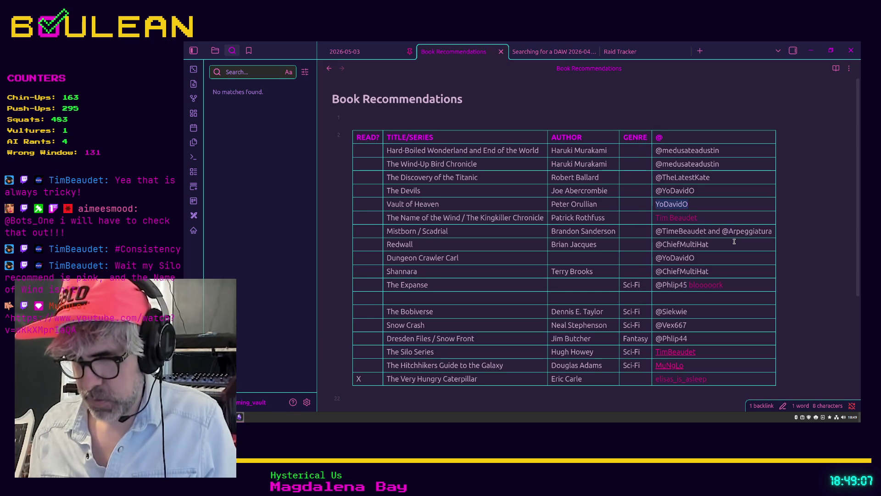
type("[[")
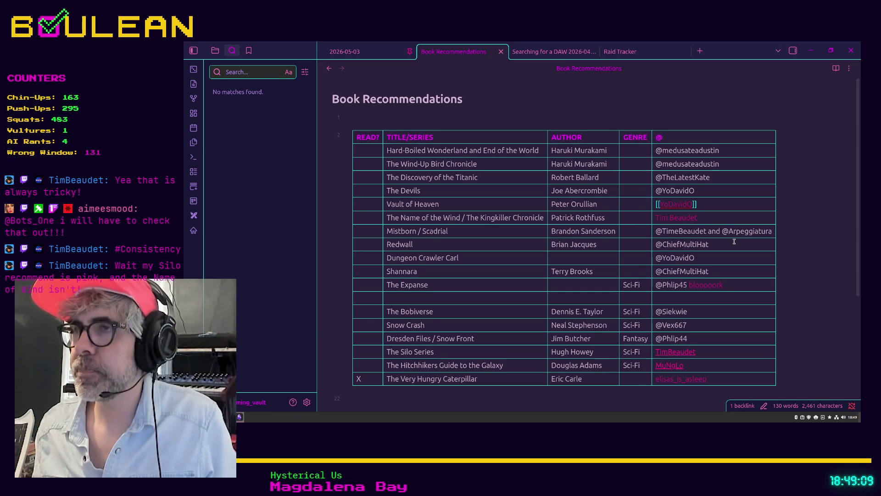
key("Up")
key("Home")
key("Delete")
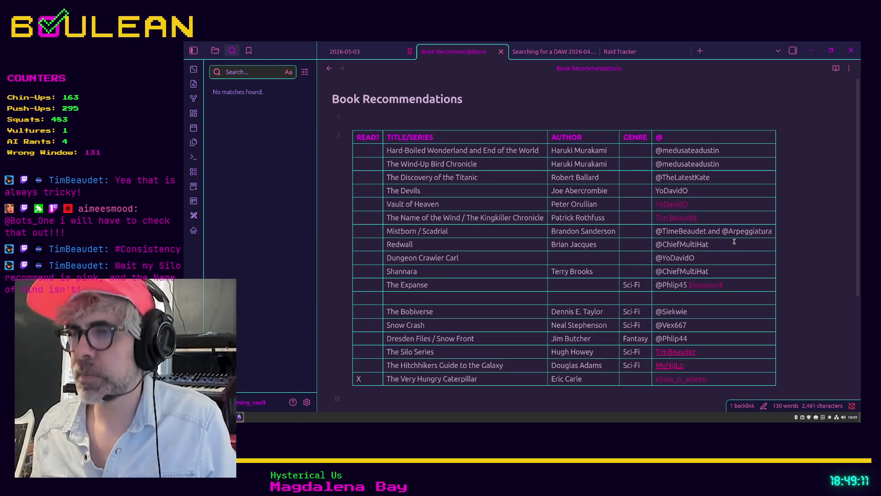
key("ctrl+shift+Right")
type("[[")
Convert the Discovery of the Titanic and Wind-Up Bird Chronicle recommenders to wiki links
key("Up")
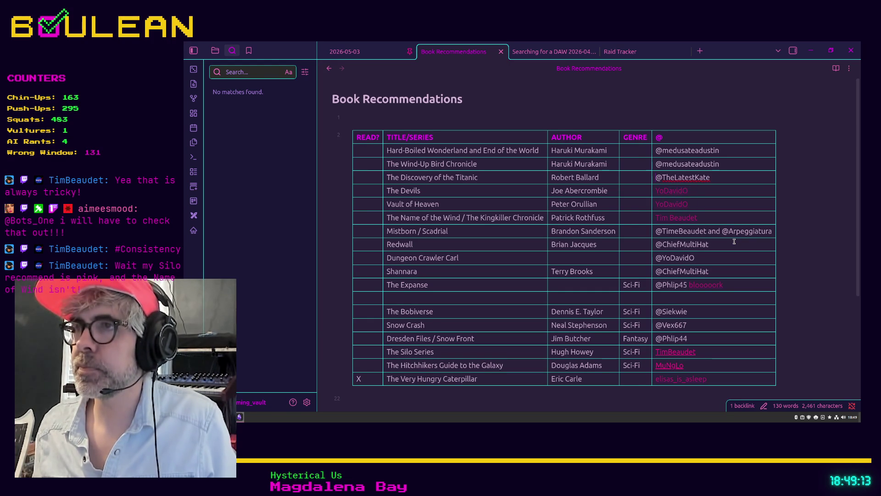
key("Home")
key("Delete")
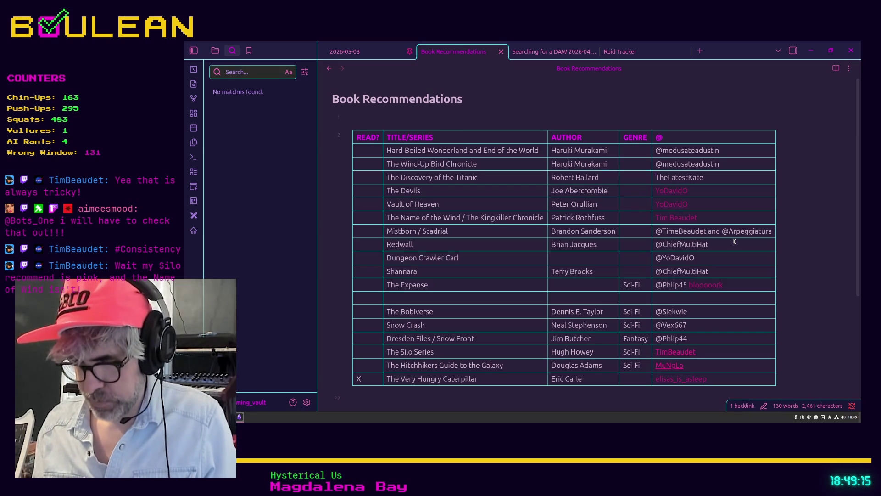
key("ctrl+shift+Right")
type("[[")
key("Up")
key("Home")
key("Delete")
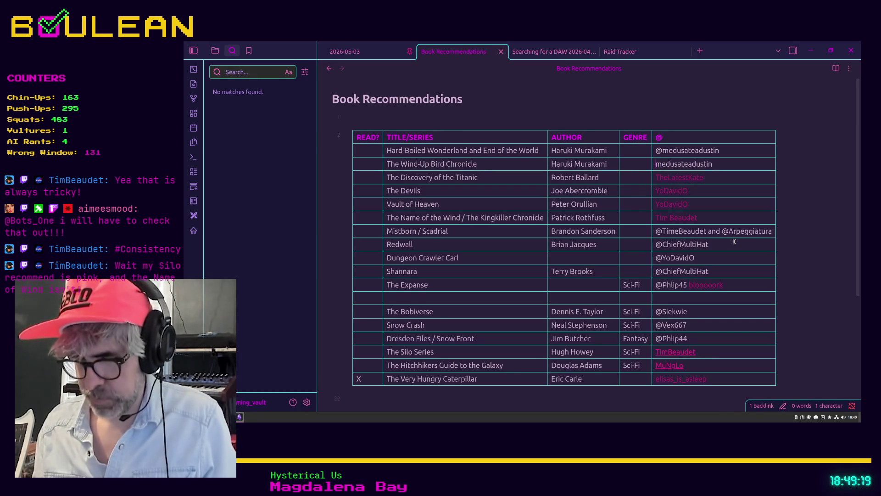
key("ctrl+shift+Right")
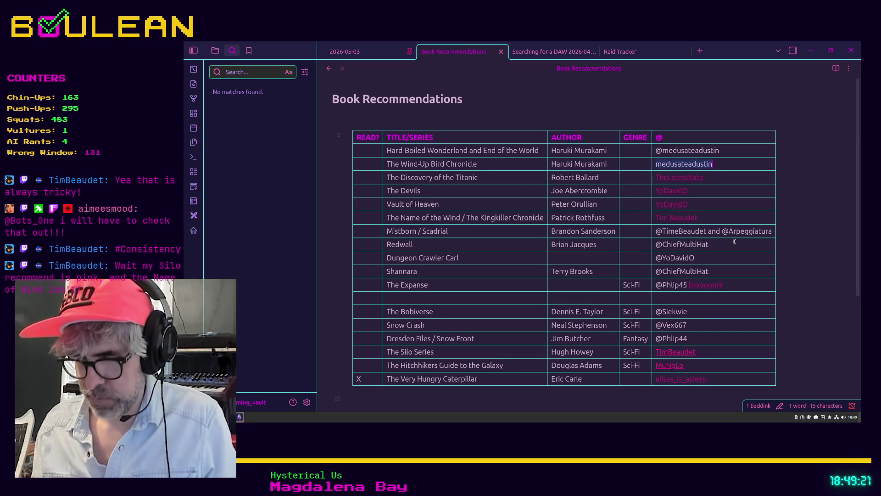
type("[[")
key("Up")
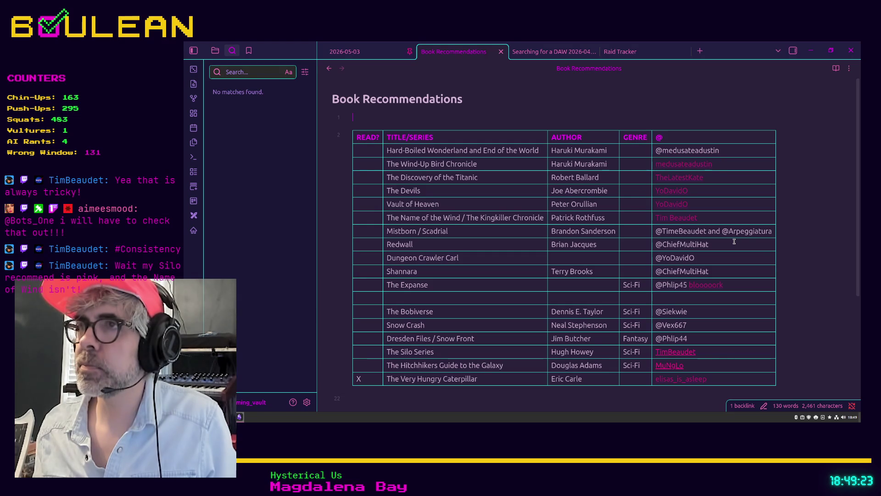
Make the Hard-Boiled Wonderland recommender in the table's first row a wiki link
key("Home")
key("End")
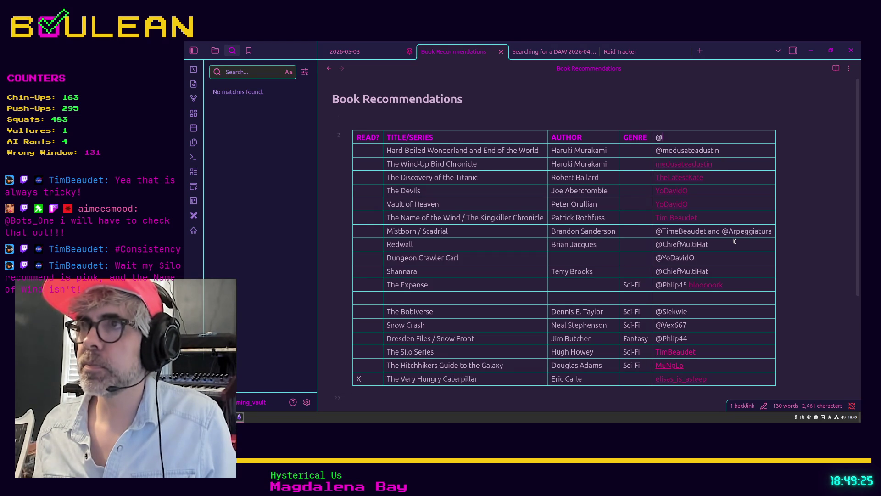
key("Down")
key("Home")
key("Delete")
key("ctrl+shift+Right")
type("[[")
key("Down")
key("Down")
key("Down")
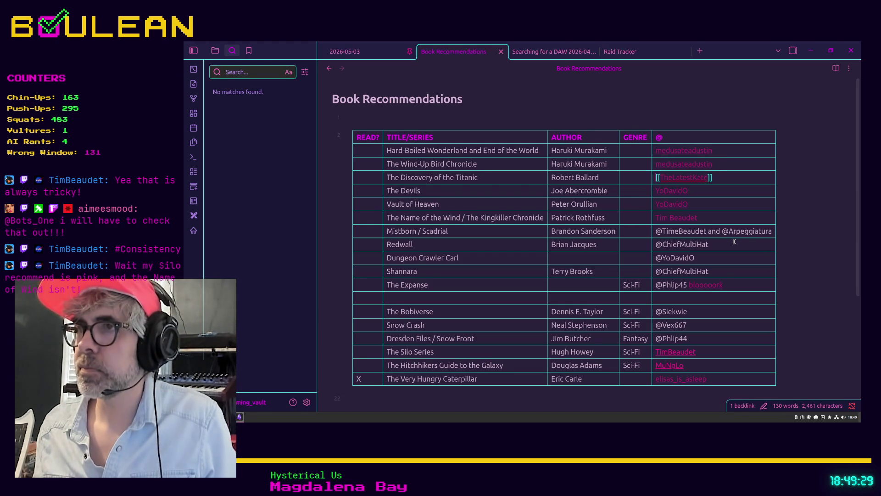
Link the first Mistborn recommender and replace 'and' with a comma before the second username
key("Down")
key("Home")
key("Delete")
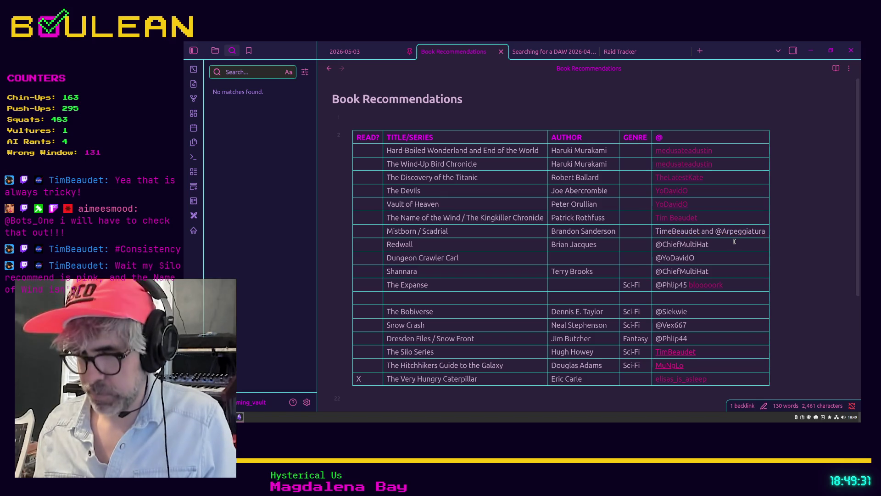
key("ctrl+shift+Right")
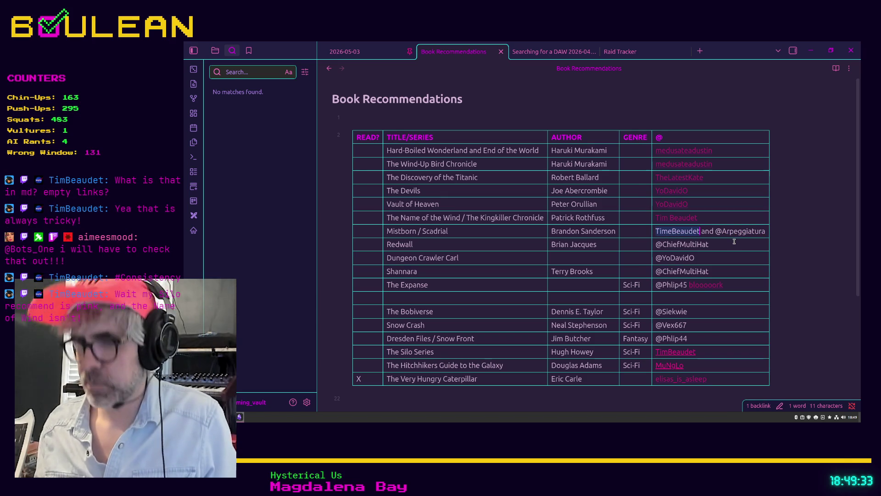
type("[[")
key("Right")
key("Right")
key("Right")
key("shift+Right")
key("shift+Right")
key("BackSpace")
key("BackSpace")
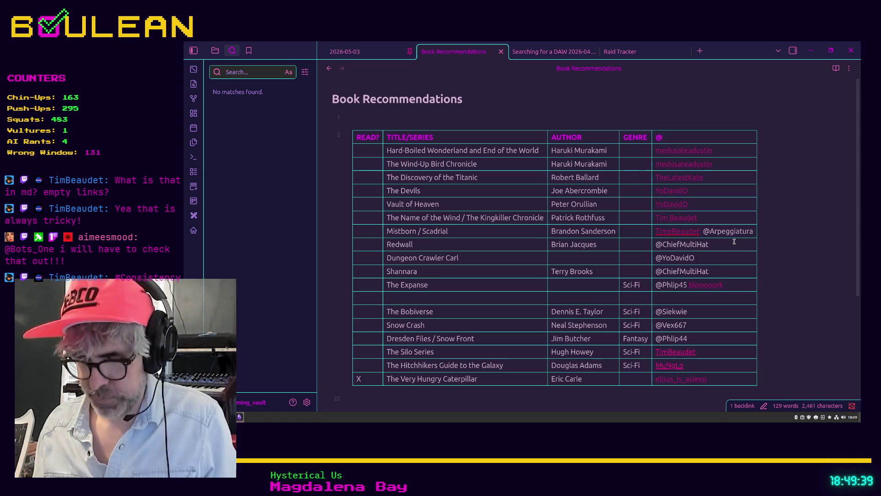
type(",")
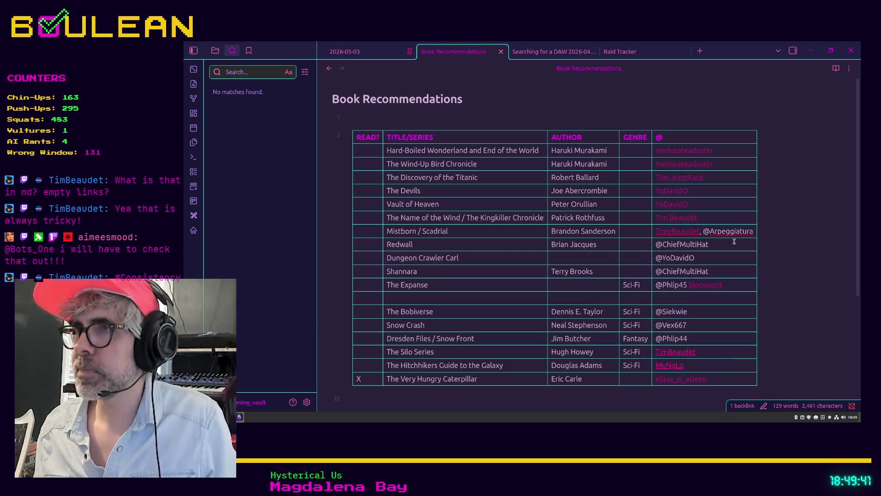
key("shift+Right")
key("BackSpace")
key("shift+Right")
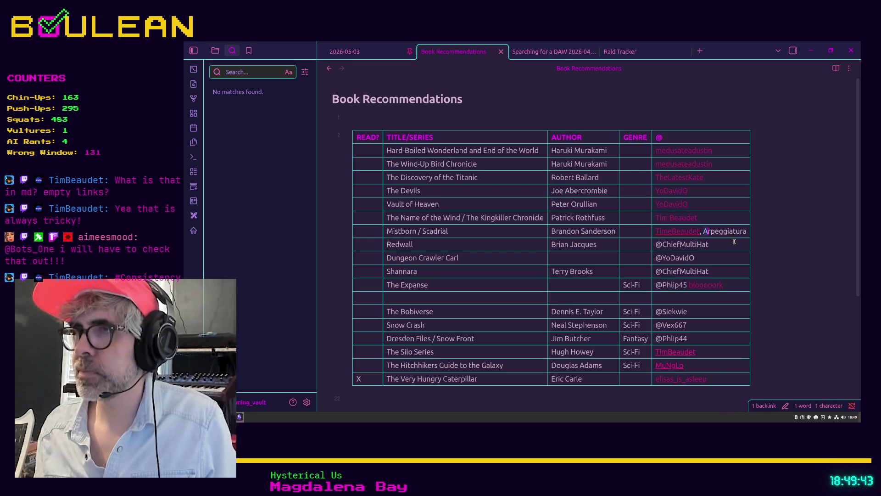
key("Left")
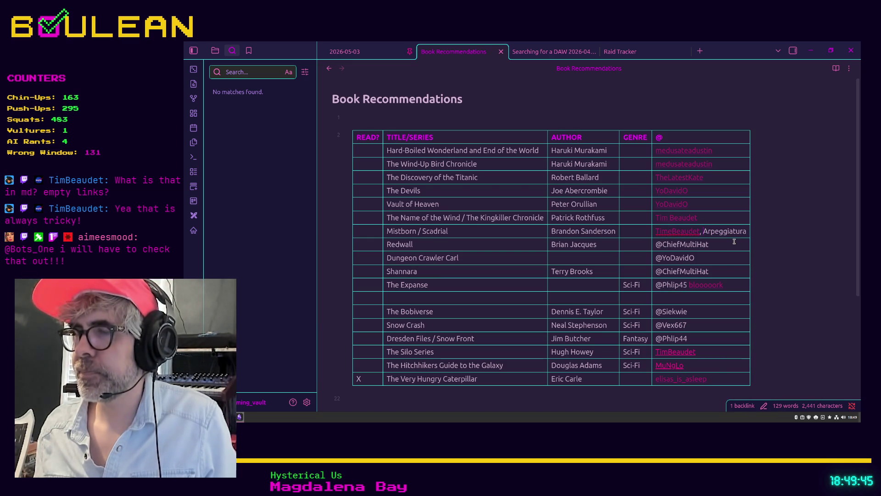
key("shift+End")
Finish the second Mistborn wiki link and convert the Redwall recommender to a link
type("[[")
left_click(734, 241)
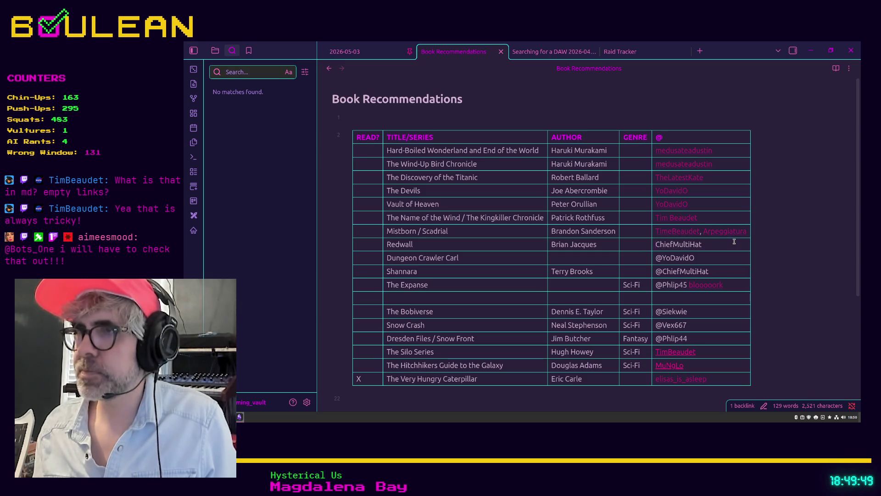
key("Home")
key("Delete")
key("shift+End")
type("[[")
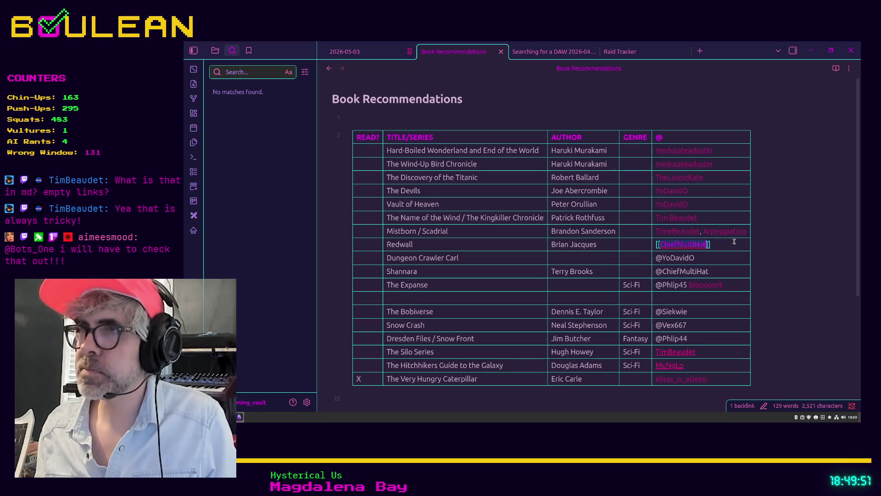
key("Escape")
Convert the Dungeon Crawler Carl and Shannara recommenders into wiki links
key("Down")
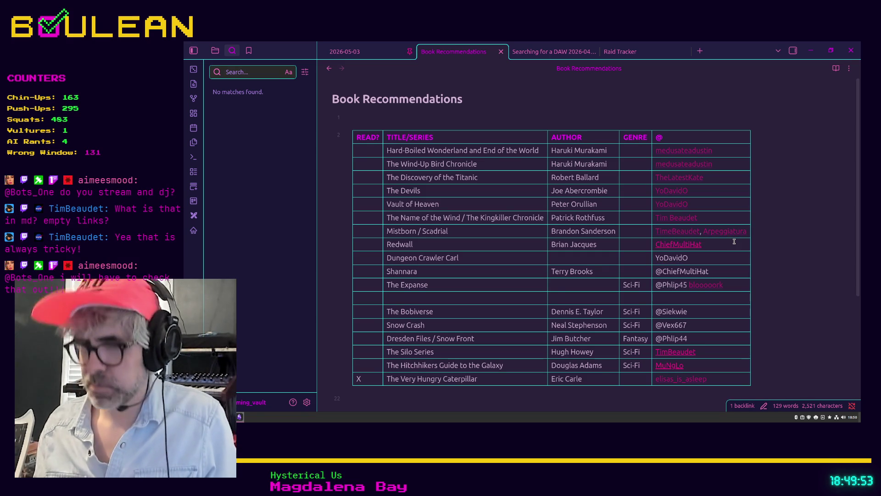
key("Home")
key("Delete")
key("shift+End")
type("[[")
key("Down")
key("Home")
key("Delete")
key("shift+End")
type("[[")
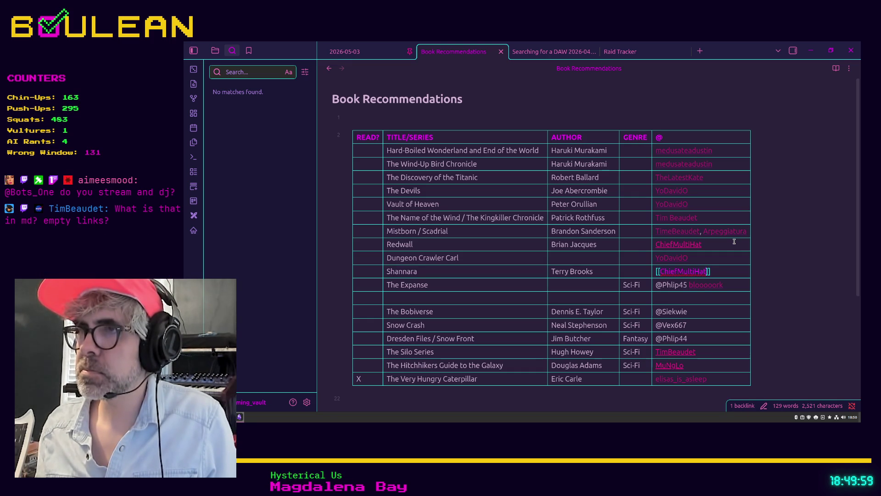
key("Down")
Convert The Expanse and The Bobiverse recommenders into wiki links
key("Home")
key("Delete")
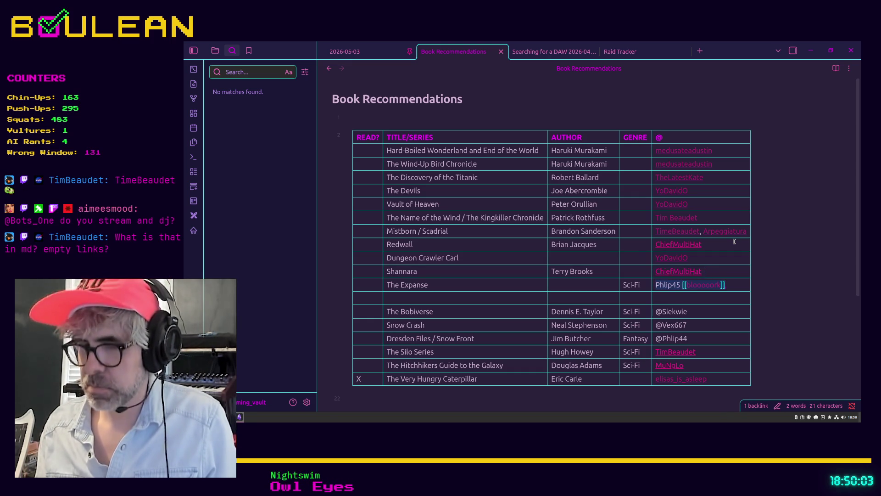
key("ctrl+shift+Right")
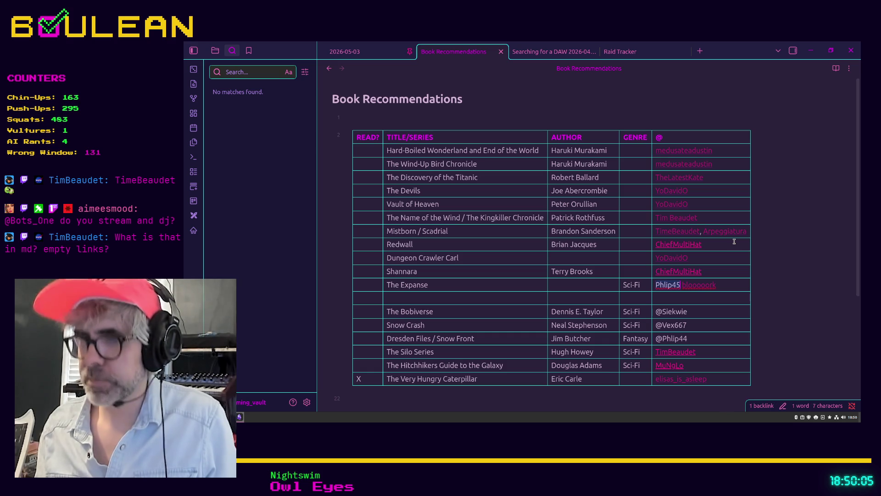
type("[[")
key("Escape")
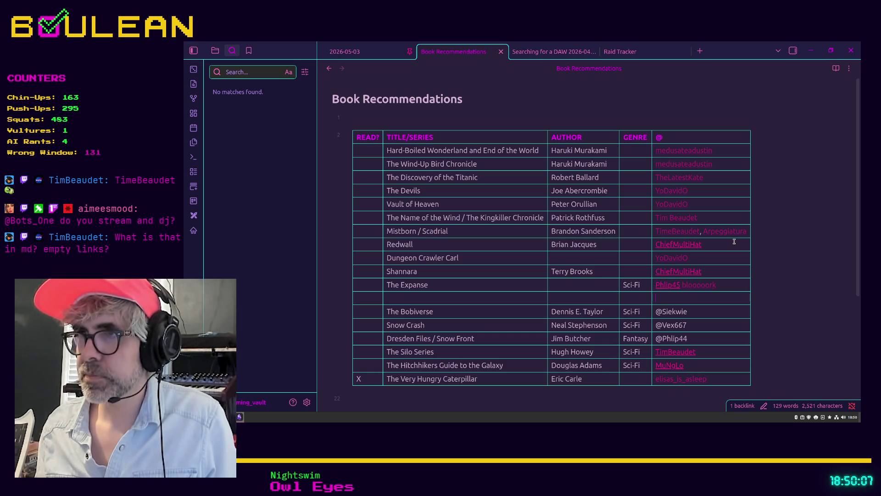
key("Down")
key("Down")
key("ctrl+shift+Right")
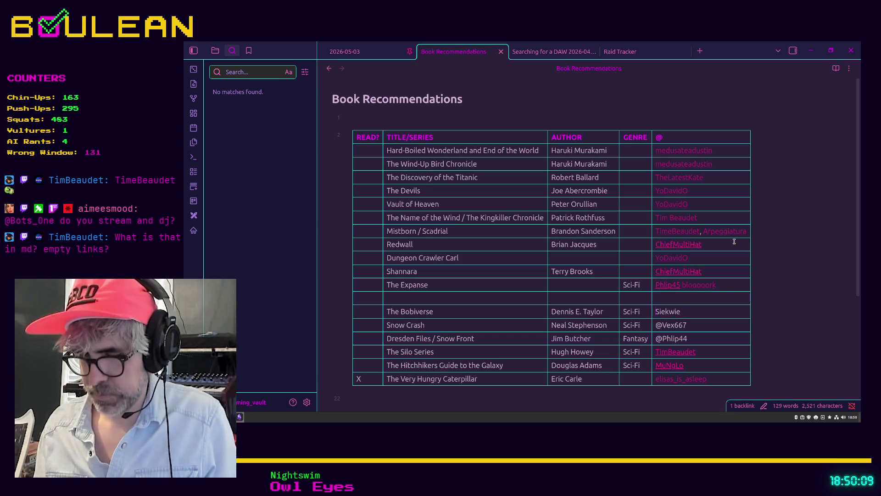
type("[[")
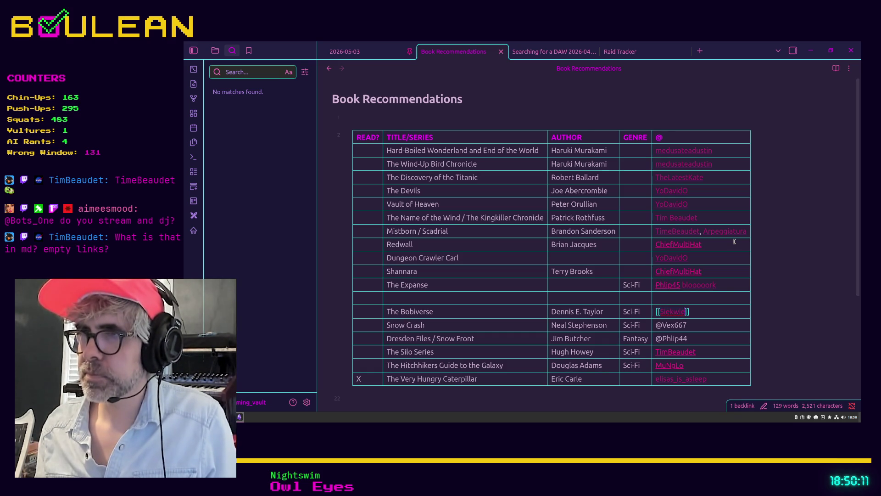
key("Escape")
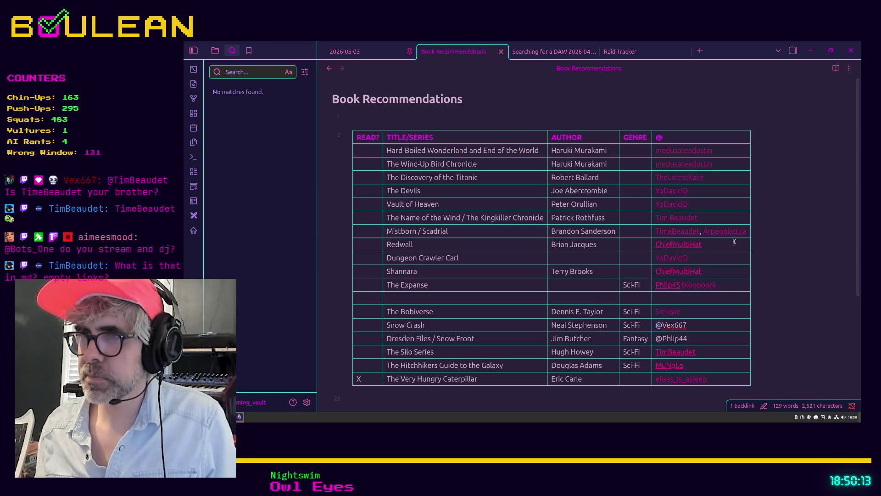
Convert the Snow Crash and Dresden Files recommenders into wiki links
key("Down")
key("shift+Right")
key("BackSpace")
key("ctrl+shift+Right")
type("[[")
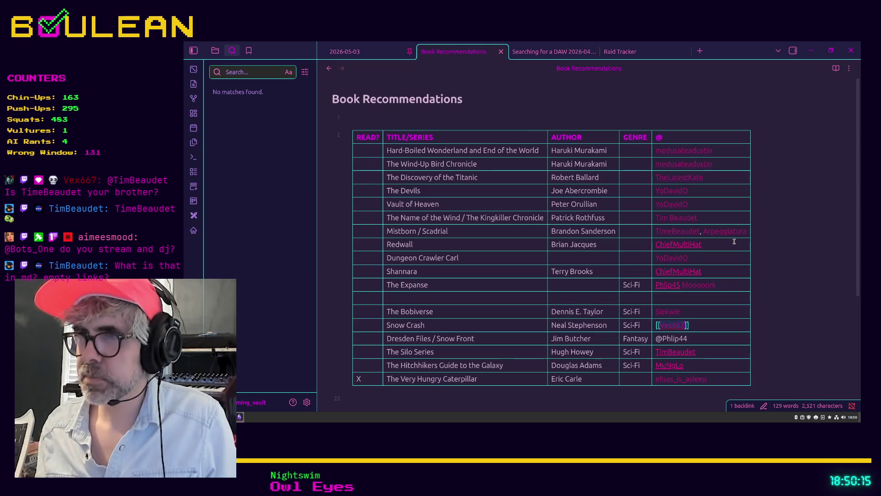
key("Escape")
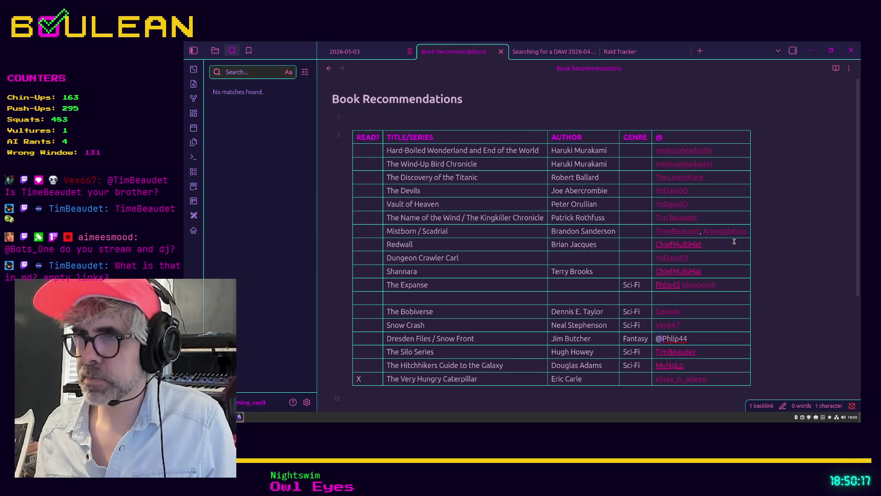
key("shift+Right")
key("BackSpace")
type("[[")
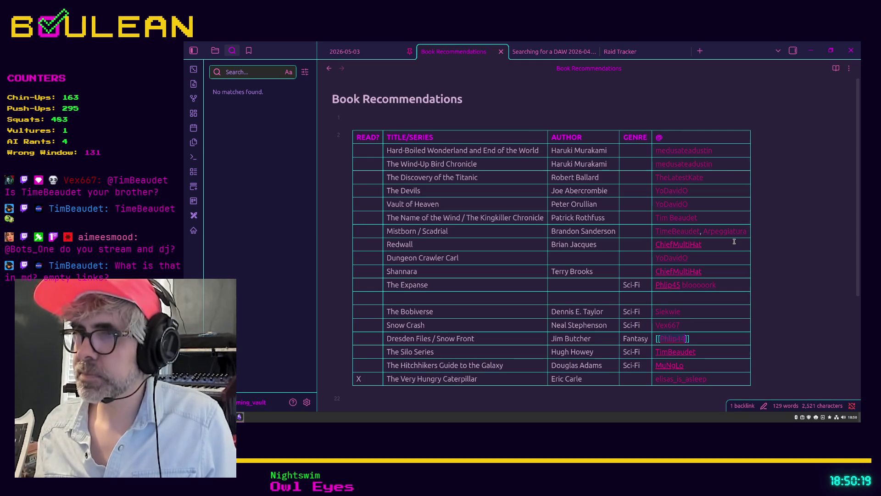
left_click(640, 216)
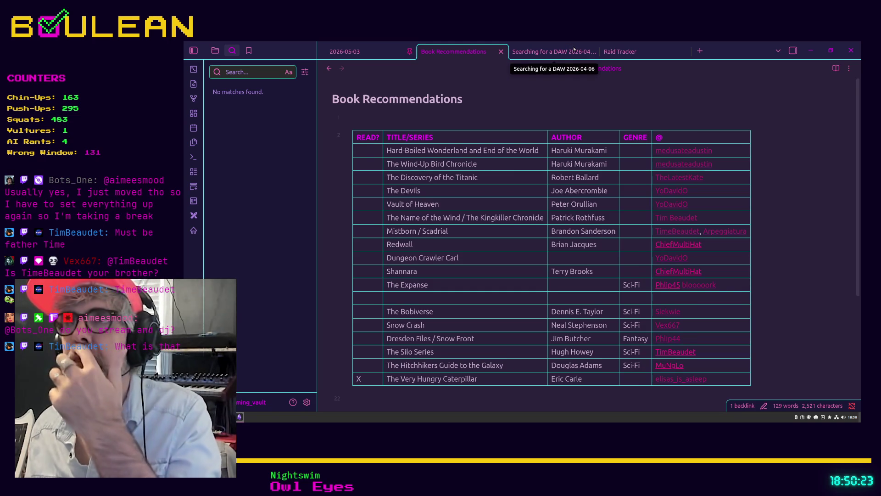
Back in Godot, save grid_global.gd and delete its _ready function
key("alt+Tab")
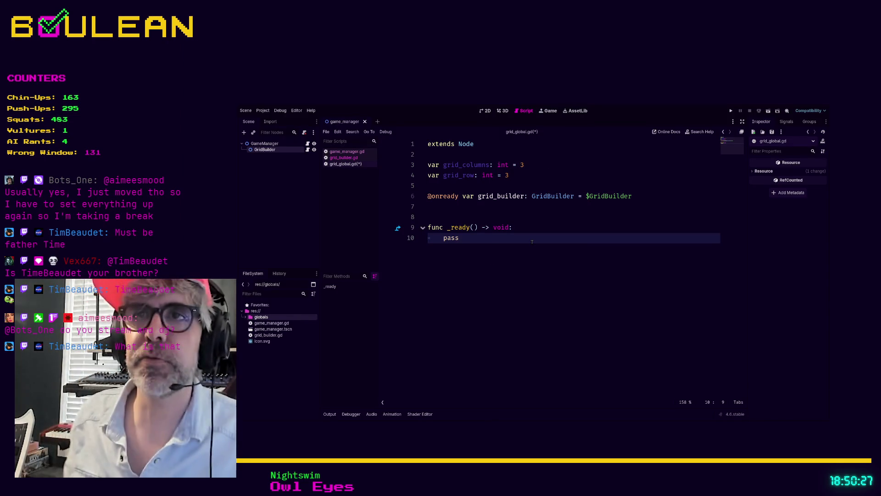
key("ctrl+s")
key("shift+Up")
key("shift+Home")
key("BackSpace")
key("BackSpace")
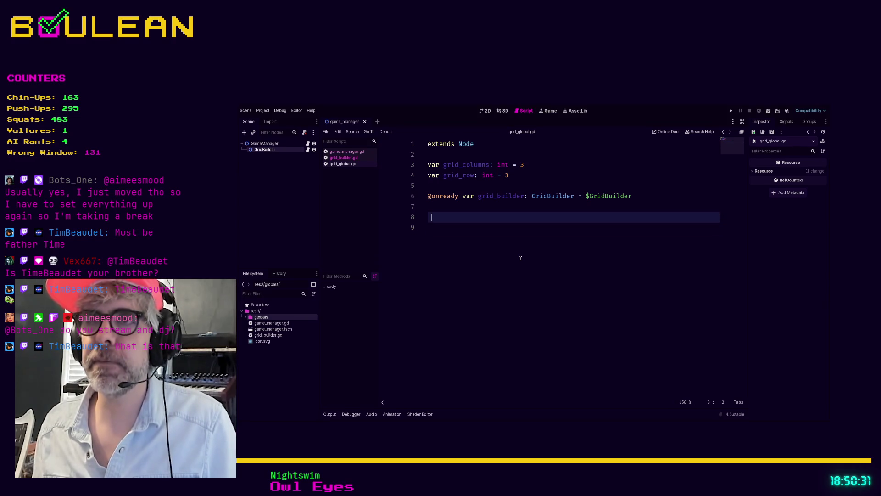
key("Up")
key("Up")
key("shift+End")
key("BackSpace")
key("BackSpace")
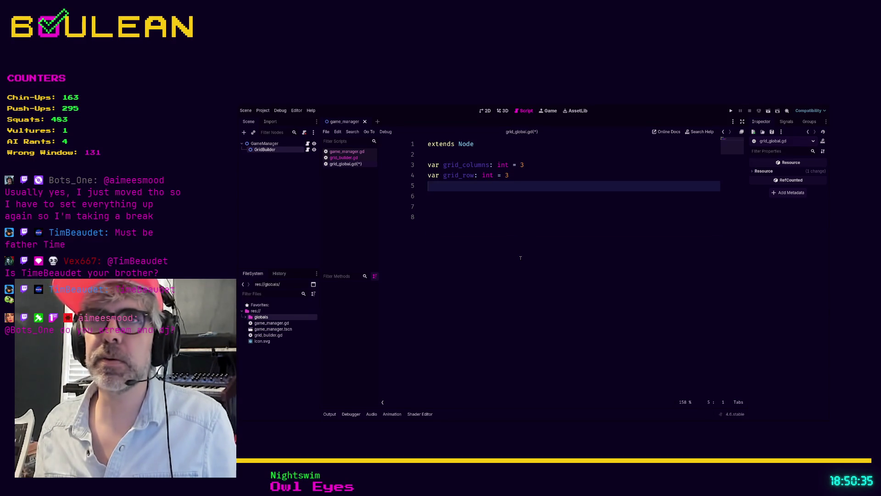
left_click(345, 152)
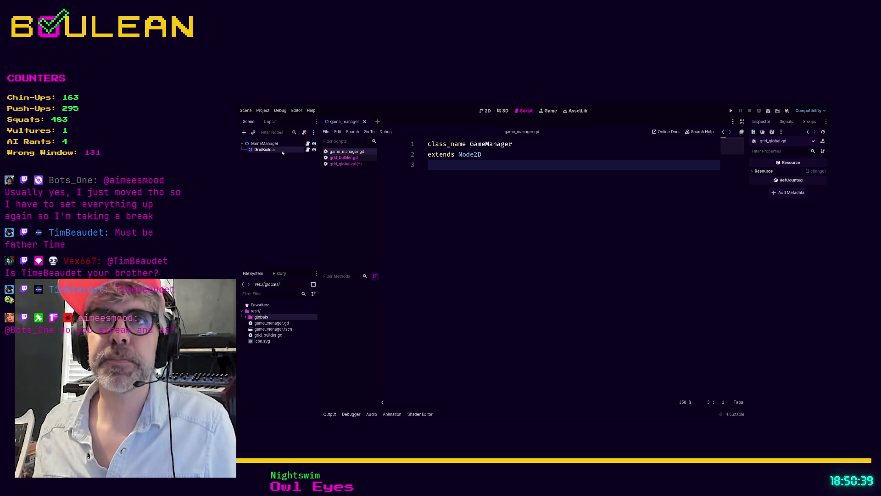
left_click_drag(264, 150, 458, 179)
left_click(521, 159)
key("Return")
Add a _ready() -> void function with a pass body at the end of the script
key("Down")
key("Down")
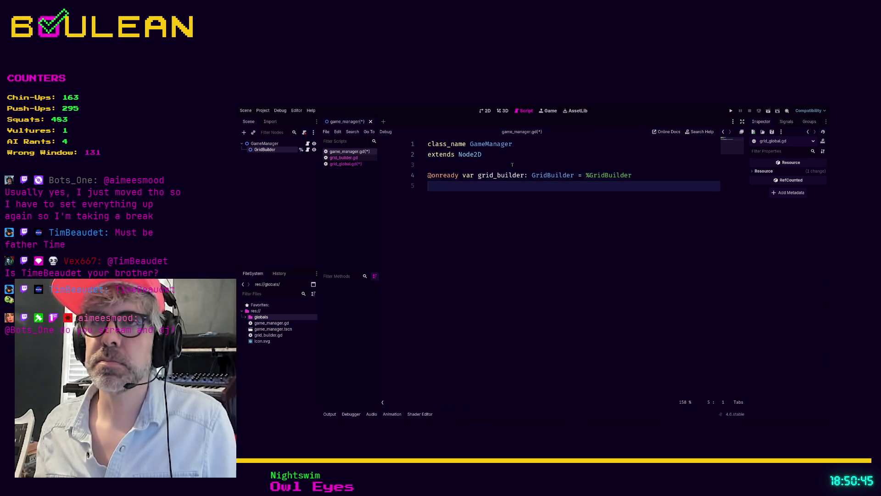
key("Return")
key("Return")
type("func ")
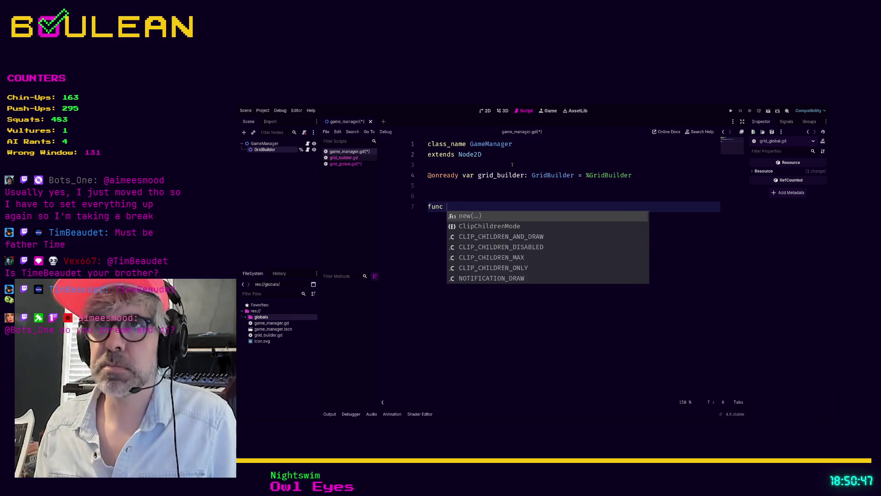
type("_read")
key("Return")
type("> void:")
key("Return")
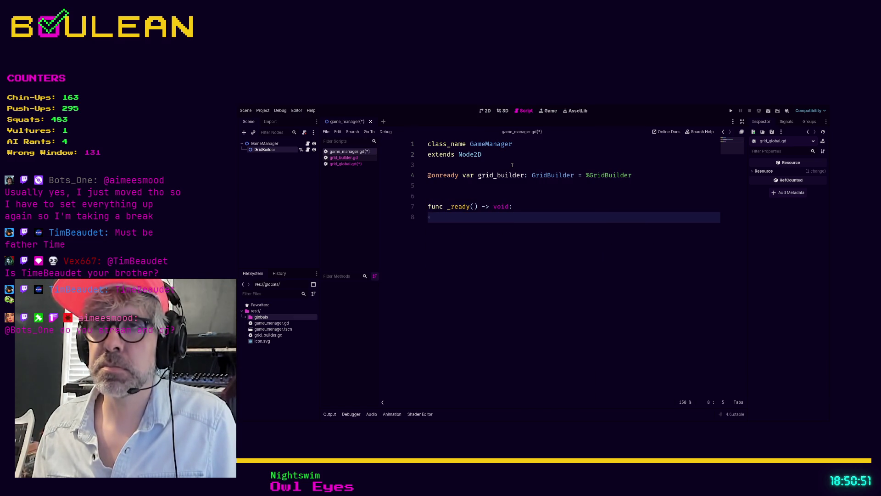
type("pass")
key("Return")
key("BackSpace")
key("Return")
key("Return")
Start a new function header: func _start_new_game() -> void:
type("func")
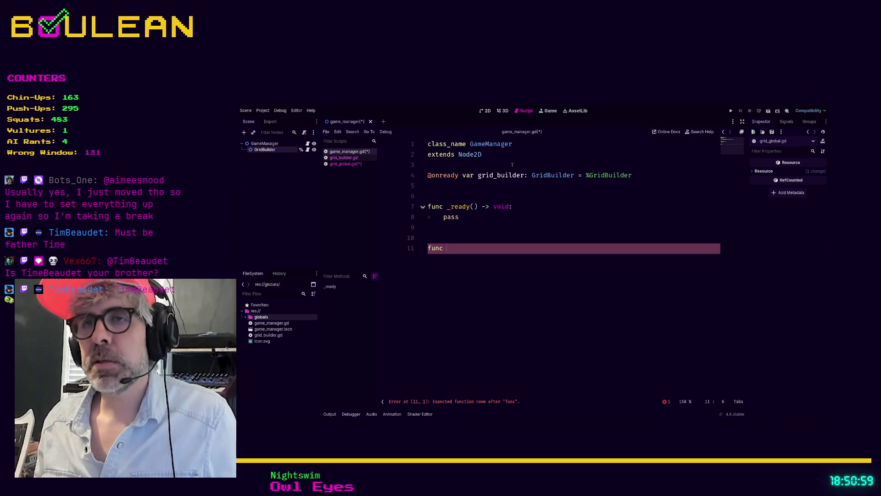
type("_")
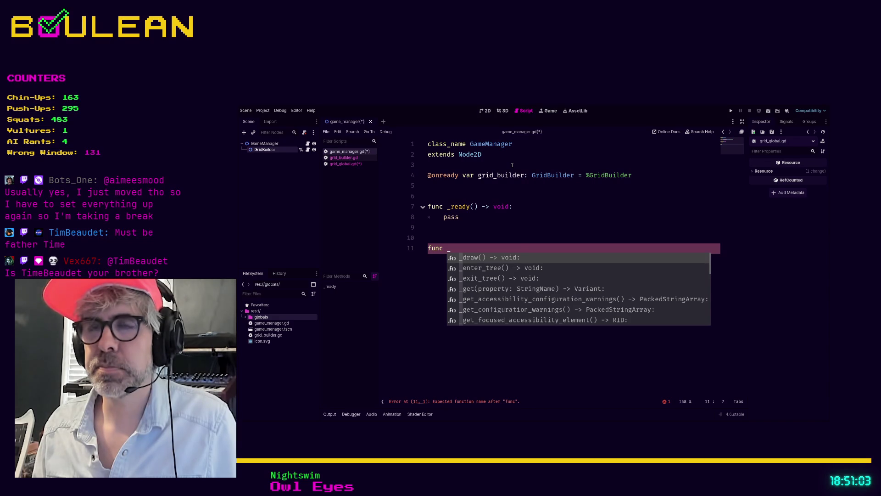
type("c")
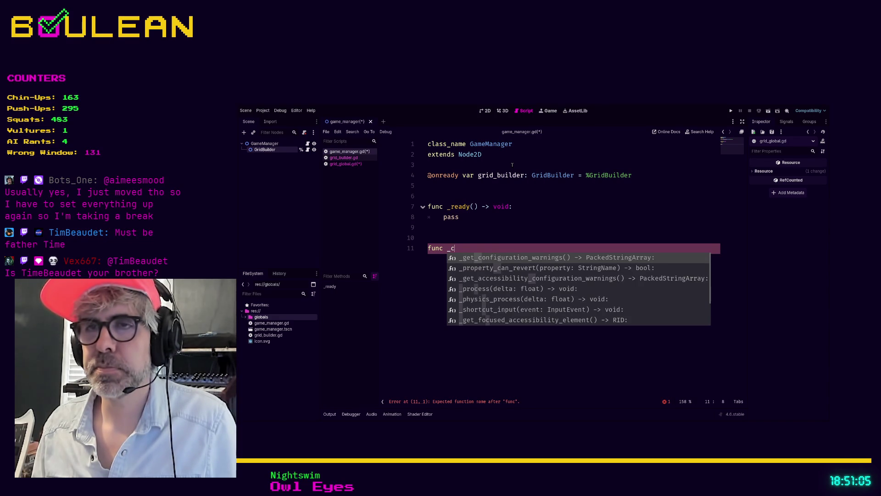
key("BackSpace")
type("start")
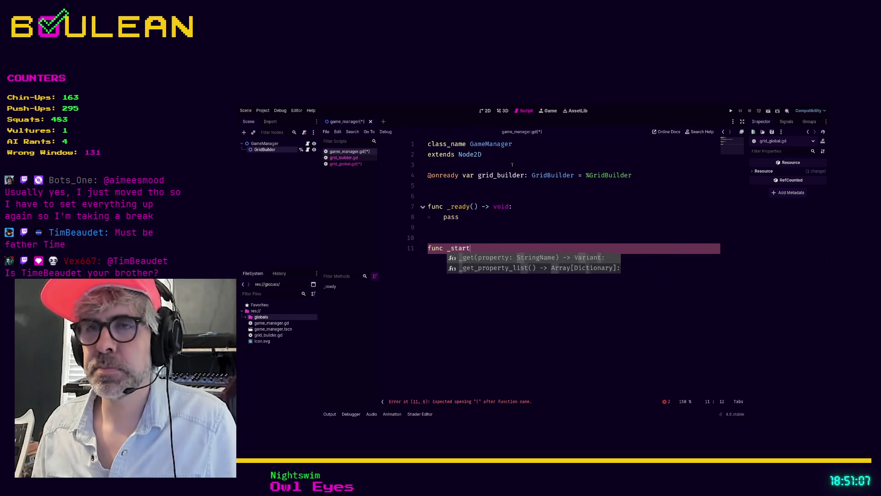
type("_new_game")
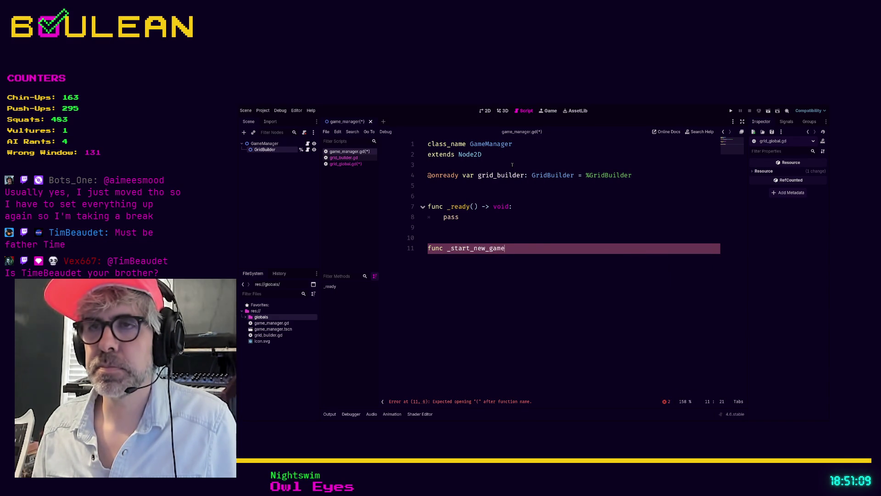
type("() -> void:")
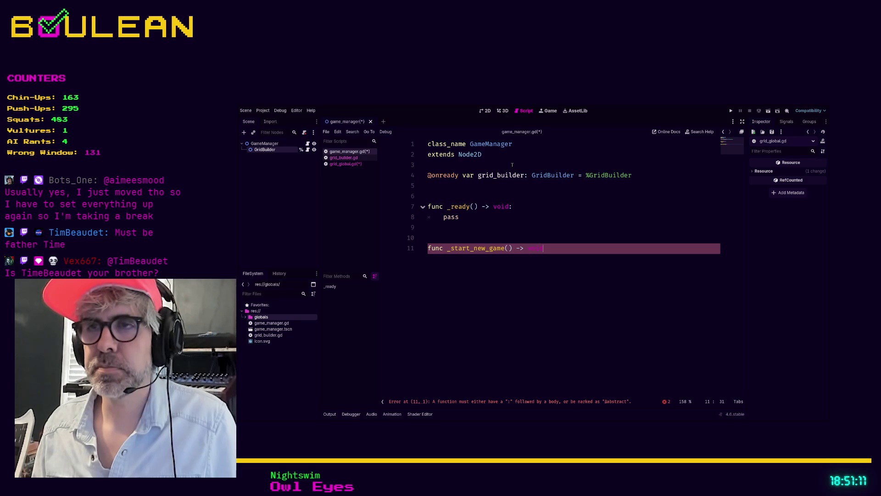
key("Return")
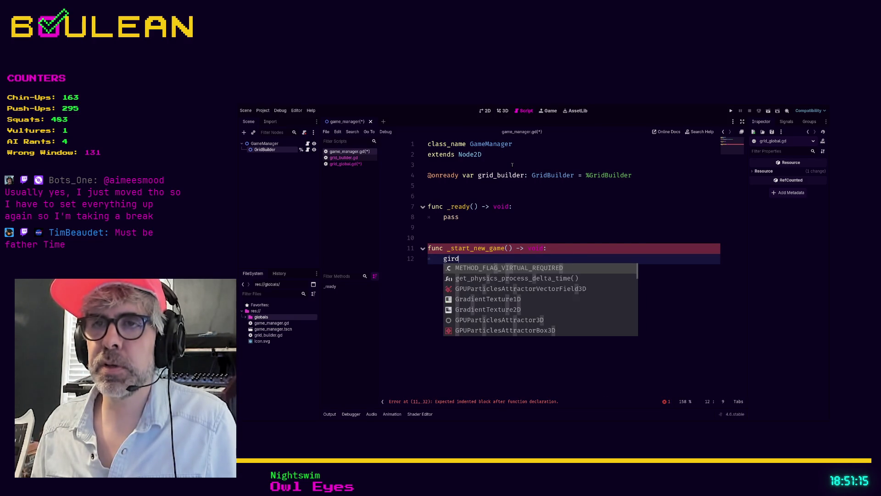
Make its body call grid_builder.build_starting_grid(), then open grid_builder.gd from the GridBuilder class
type("i")
key("BackSpace")
type("rid_bui")
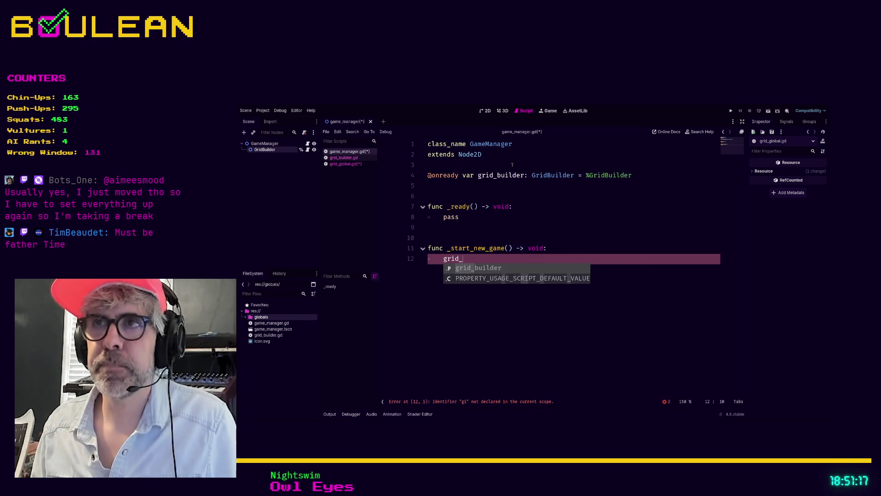
key("Return")
type(".grid_")
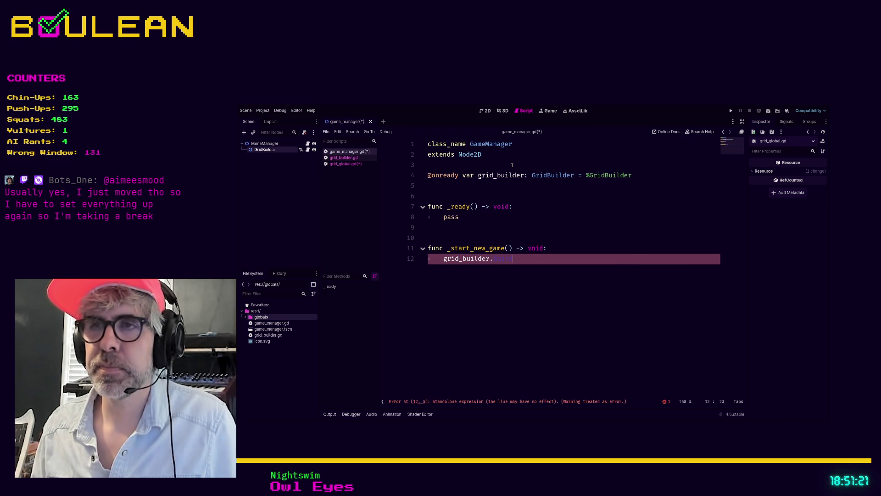
type("d_grid")
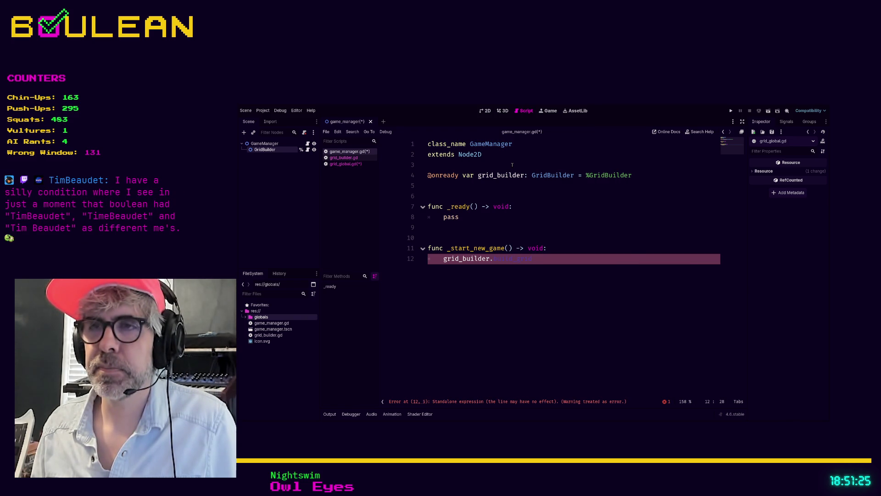
key("BackSpace")
key("BackSpace")
type("tarting_")
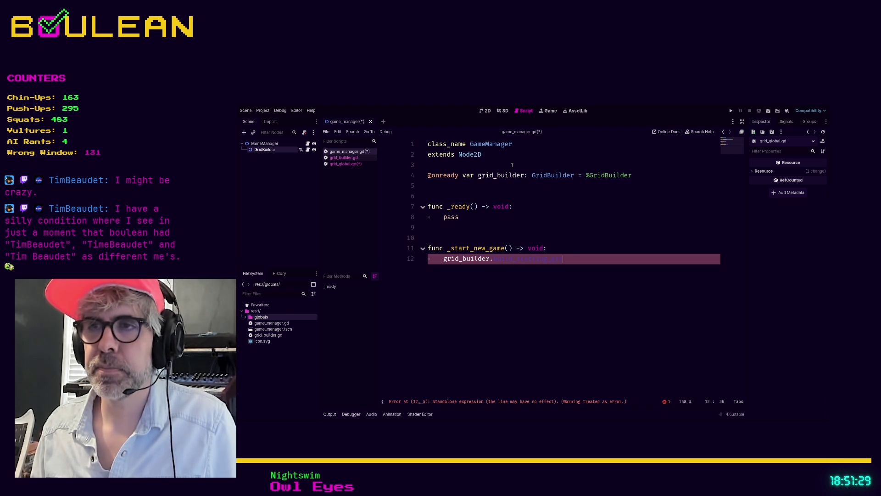
key("Return")
type("-> v")
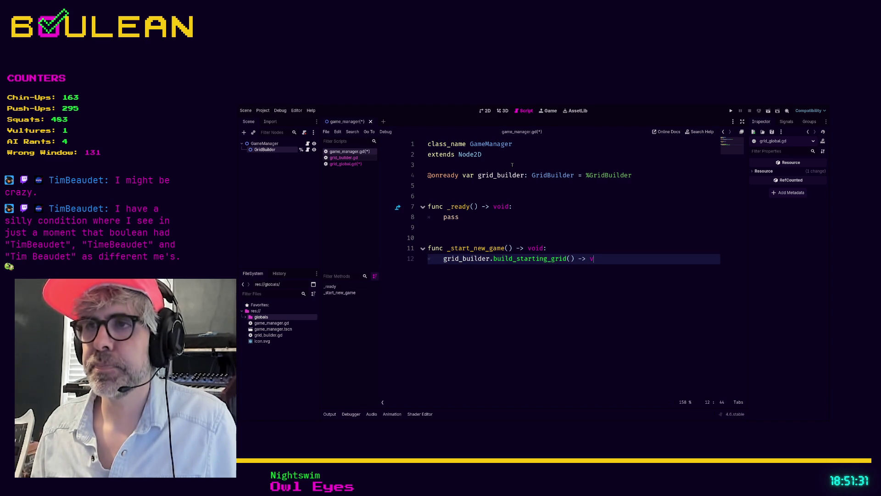
key("BackSpace")
key("BackSpace")
key("BackSpace")
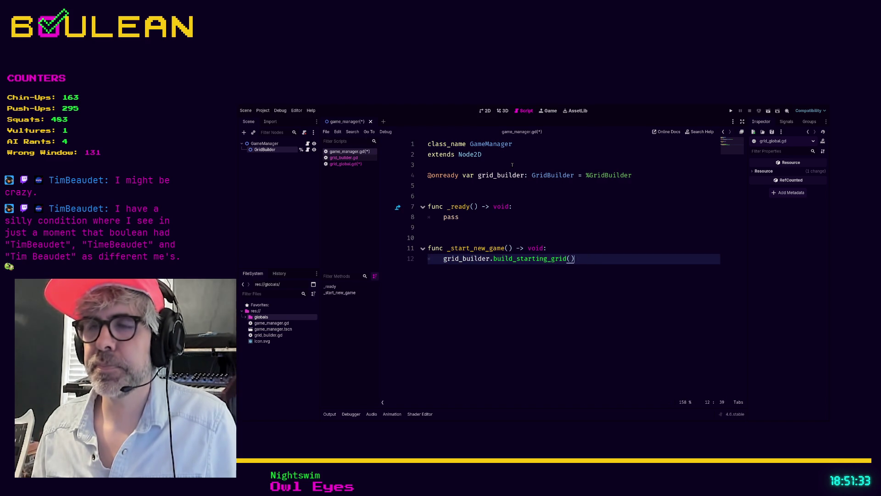
left_click(463, 260, "ctrl")
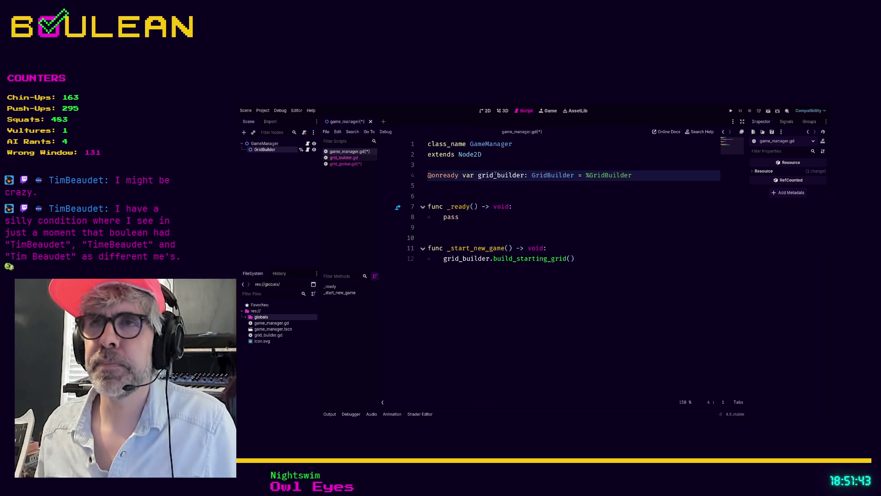
left_click(548, 176, "ctrl")
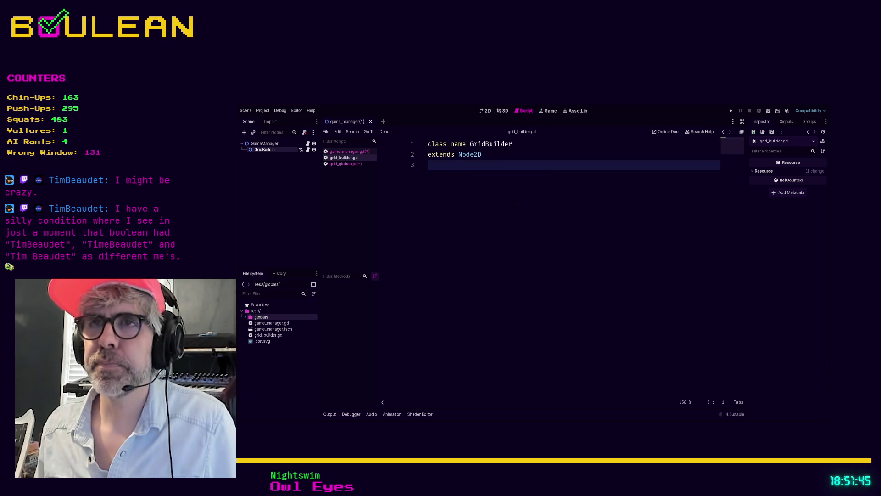
Declare func build_starting_grid() -> void: in grid_builder.gd
key("Return")
key("Return")
key("Return")
type("var")
key("BackSpace")
key("BackSpace")
key("BackSpace")
type("func ")
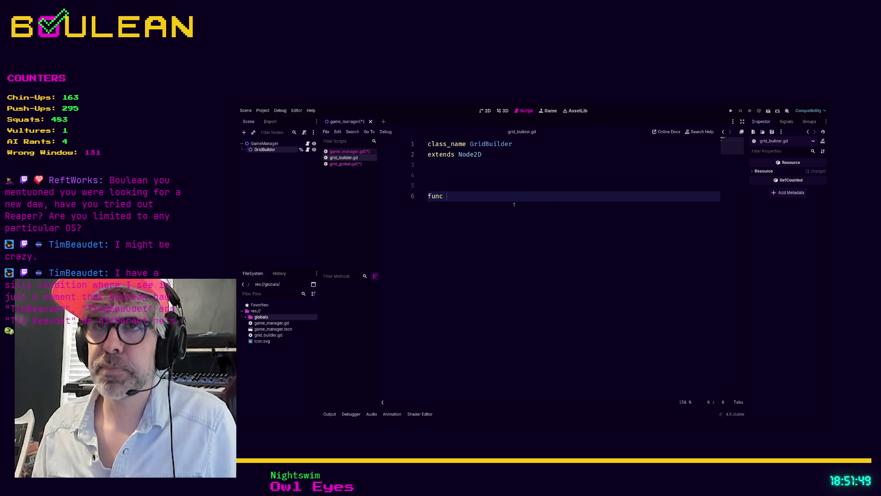
type("build")
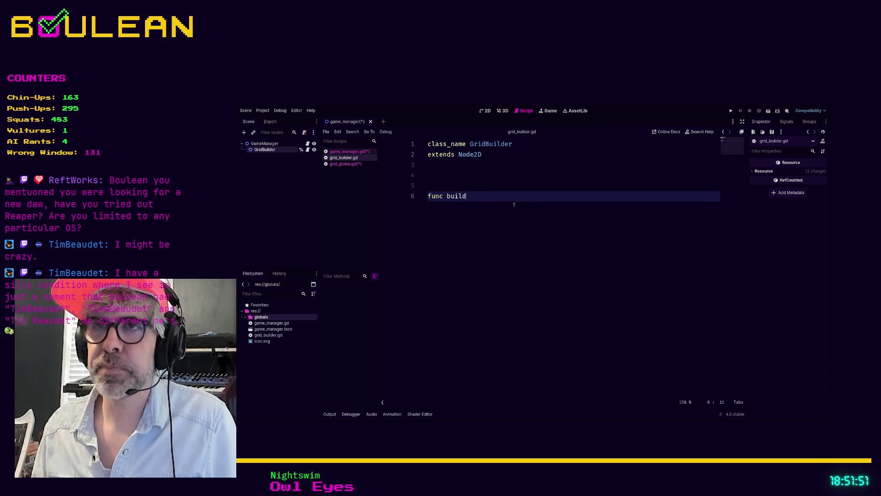
type("_starting_grid() -> void:")
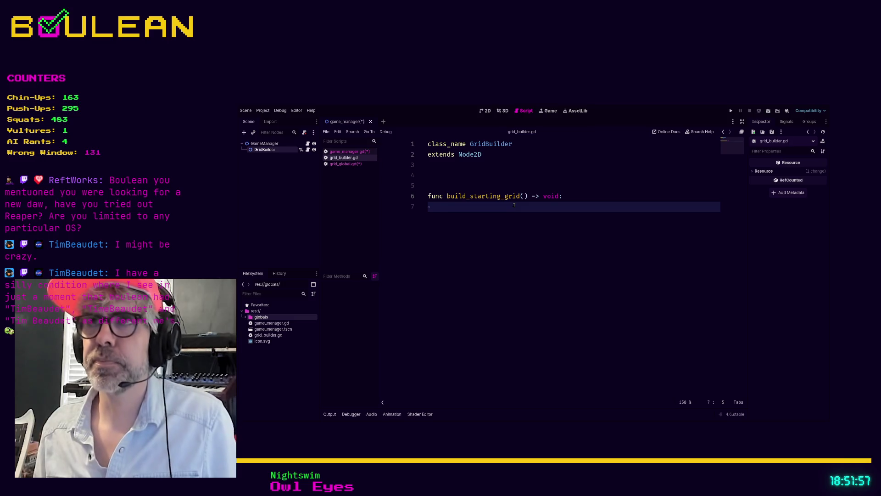
key("Return")
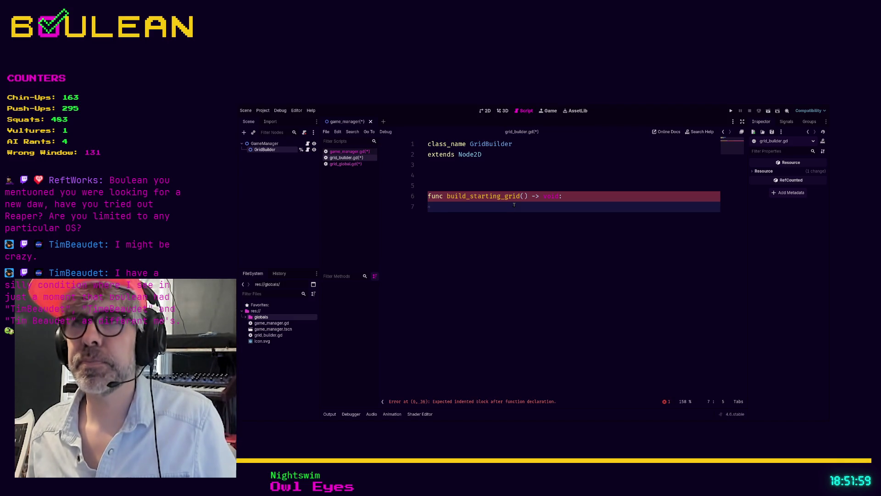
Give build_starting_grid a pass body, save the scripts, and return to game_manager.gd
left_click(351, 152)
key("ctrl+s")
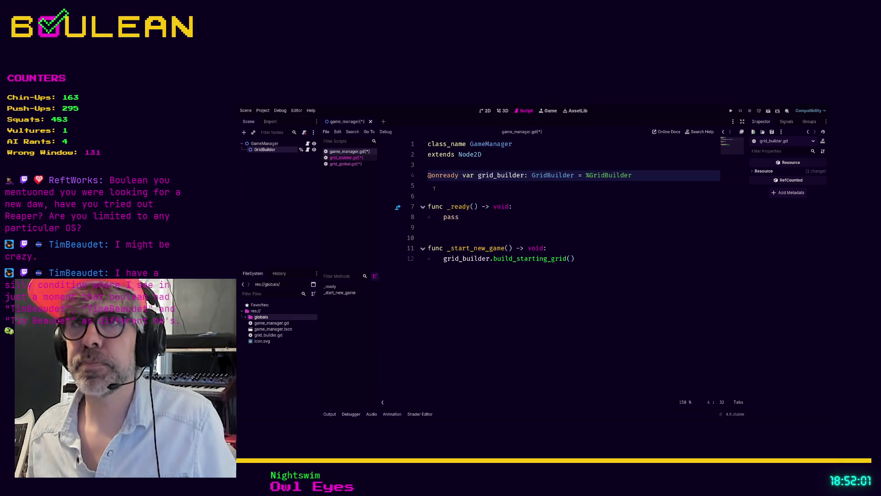
left_click(354, 164)
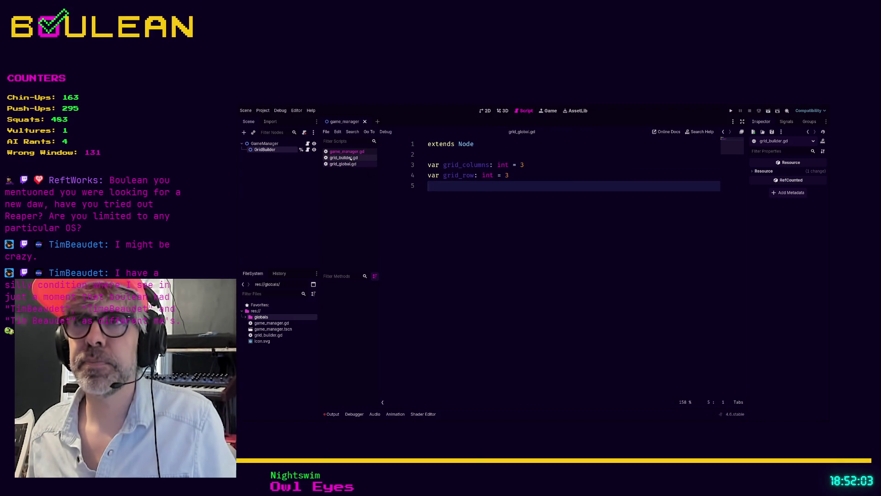
left_click(356, 158)
type("pass")
key("ctrl+s")
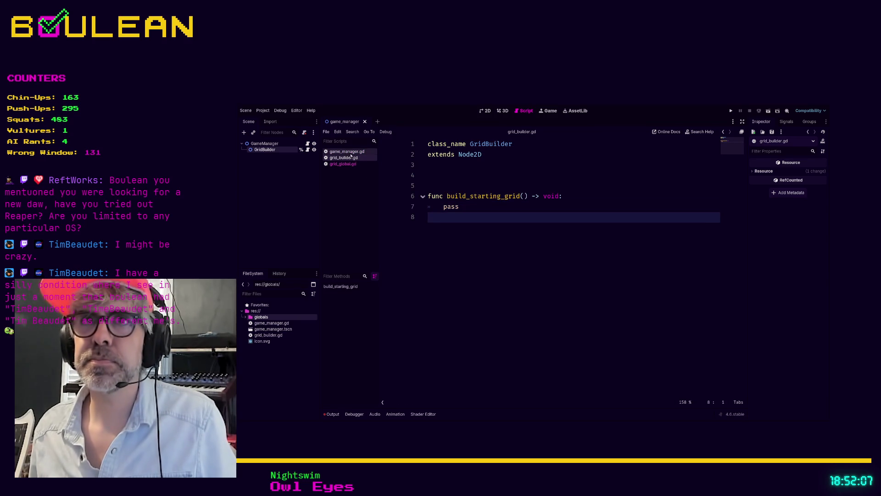
left_click(347, 152)
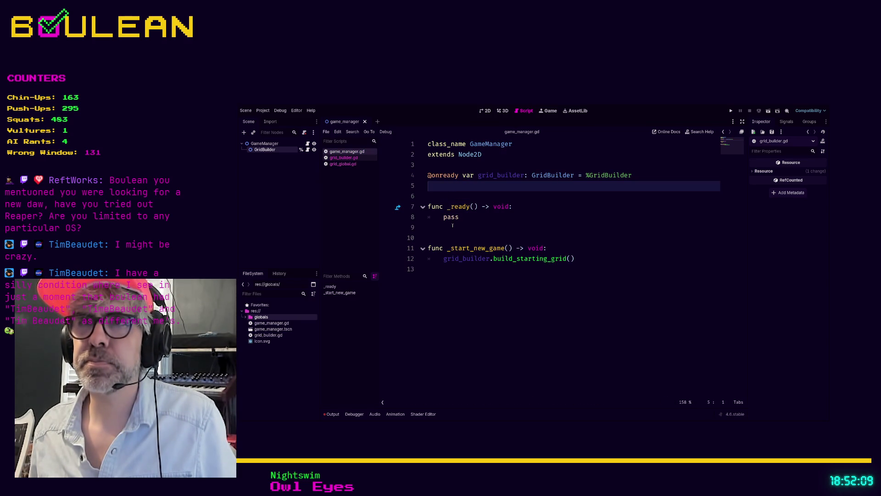
Replace pass in _ready() with a _start_new_game() call, then switch over to Obsidian
left_click(470, 219)
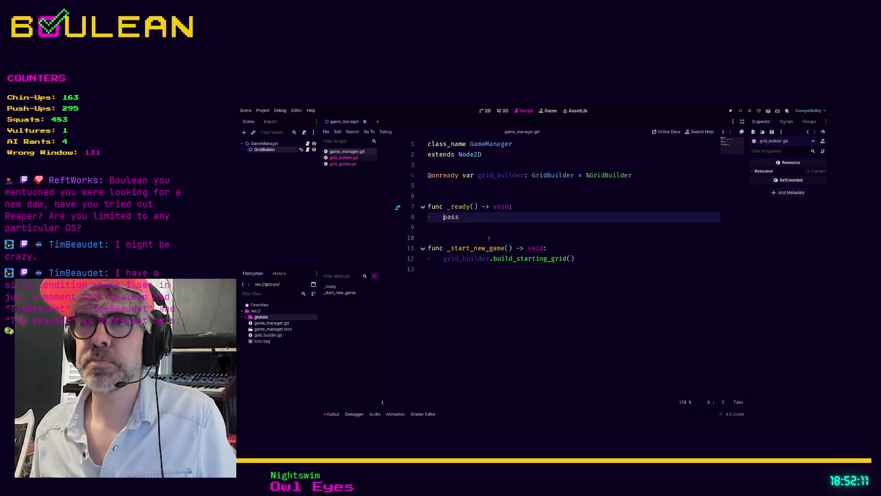
key("shift+End")
type("_s")
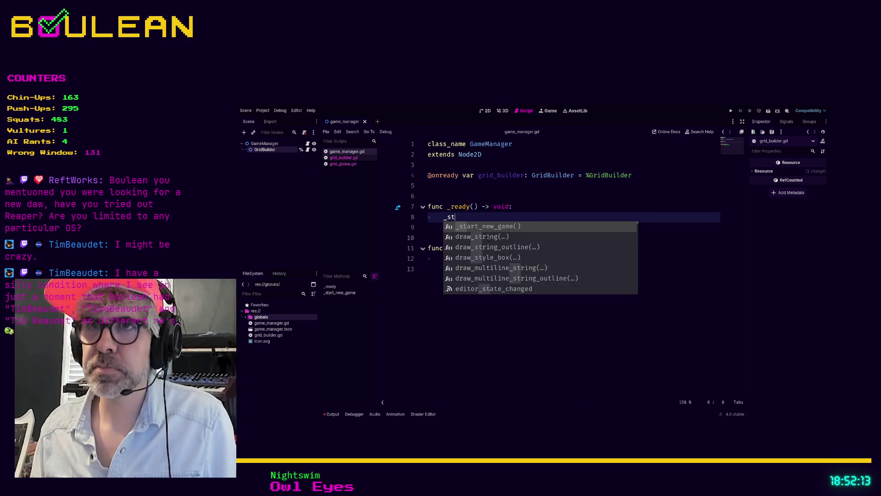
key("Return")
left_click(489, 239)
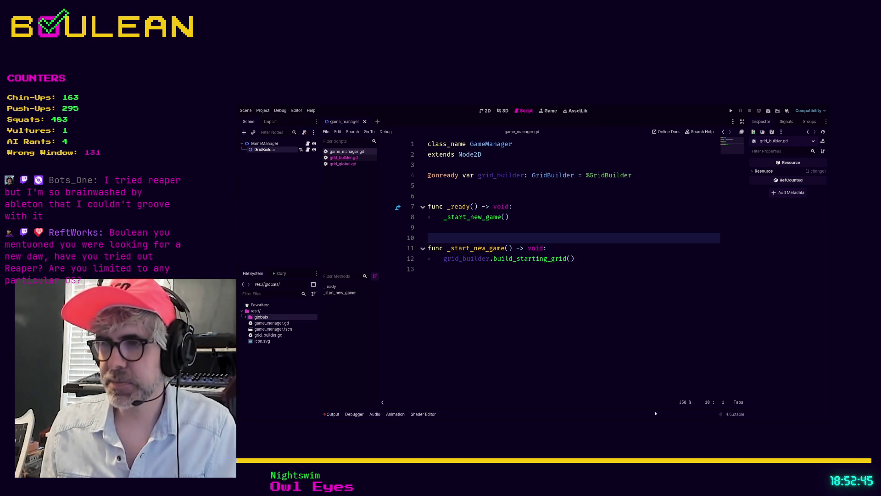
key("alt+Tab")
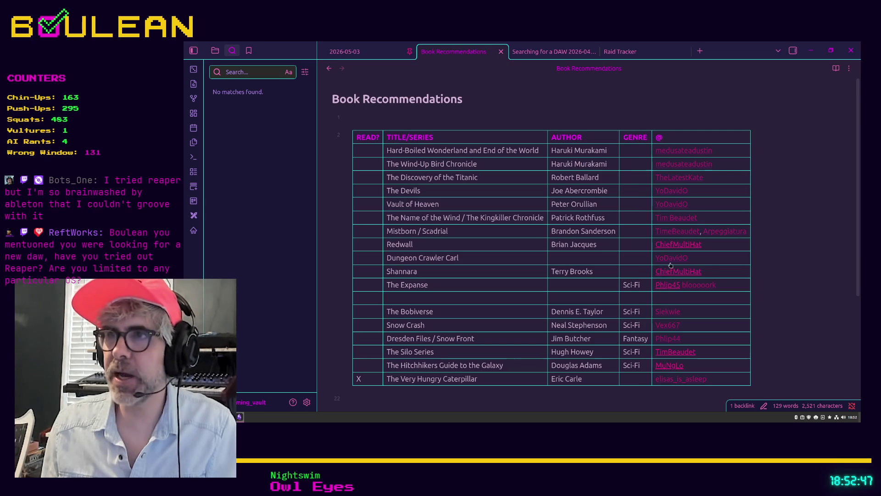
Delete the extra 'e' from the Mistborn / Scadrial row's username wiki link
left_click(715, 204)
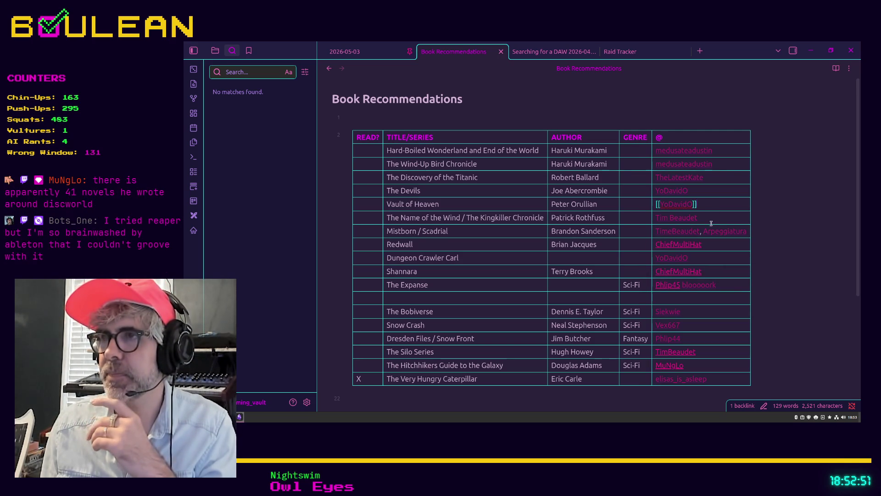
left_click(709, 217)
key("Down")
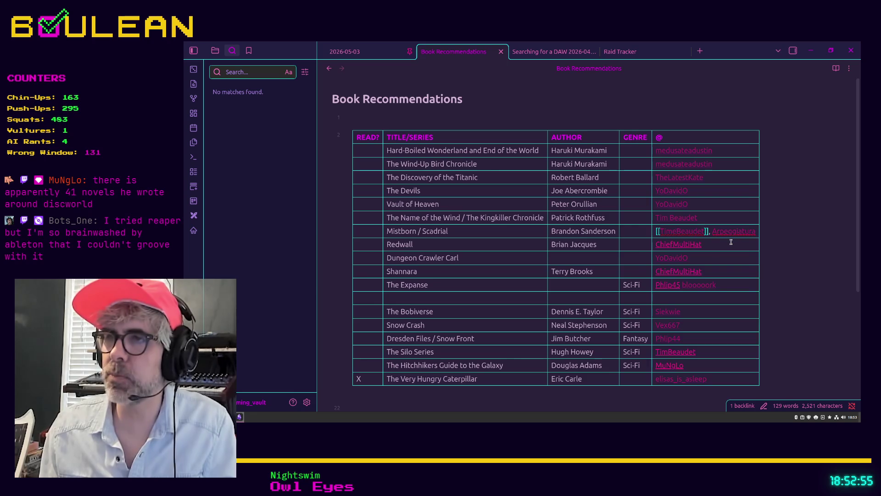
key("Delete")
key("Escape")
key("Down")
key("Down")
key("Down")
key("Down")
key("Down")
key("Down")
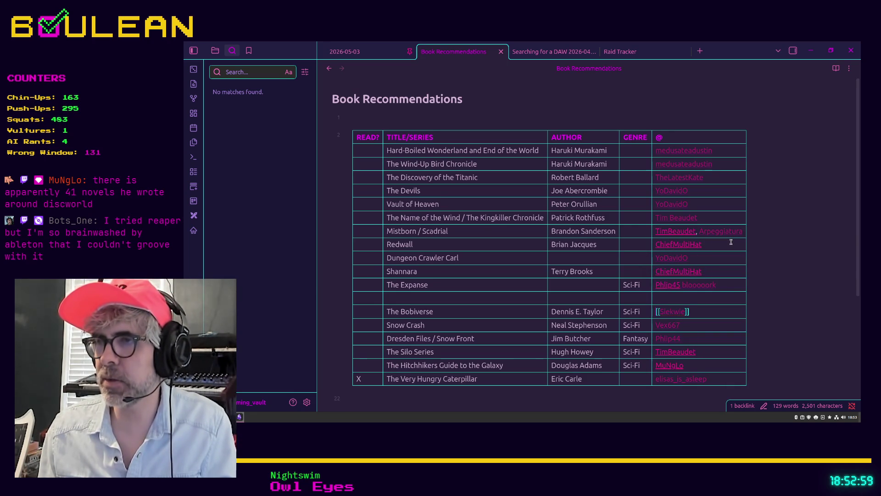
key("Up")
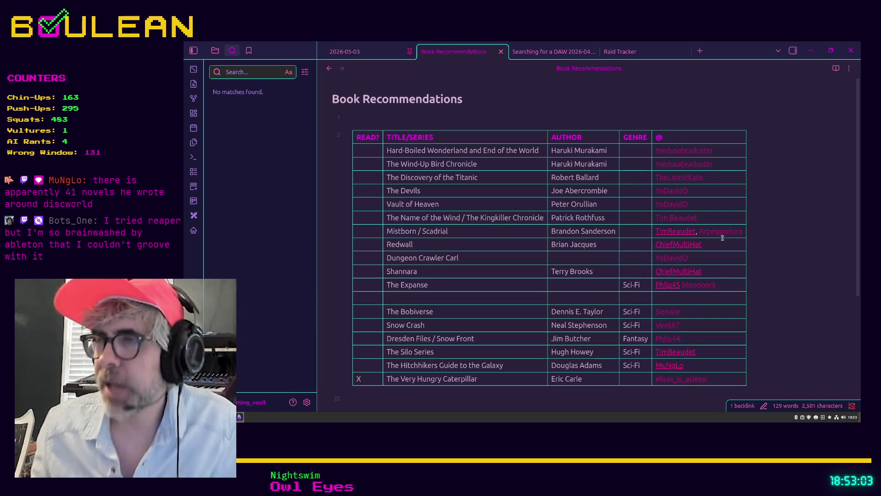
mouse_move(668, 235)
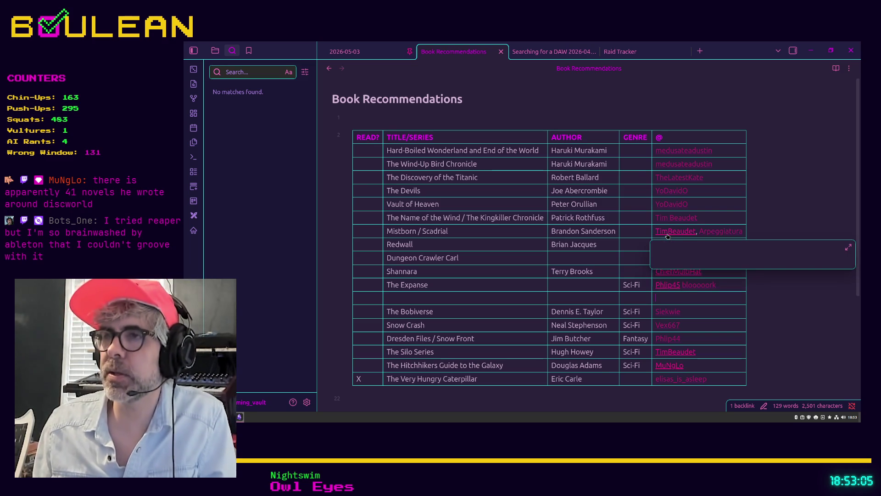
Open the Mistborn row's linked username note, close it, and return to Book Recommendations
left_click(665, 232)
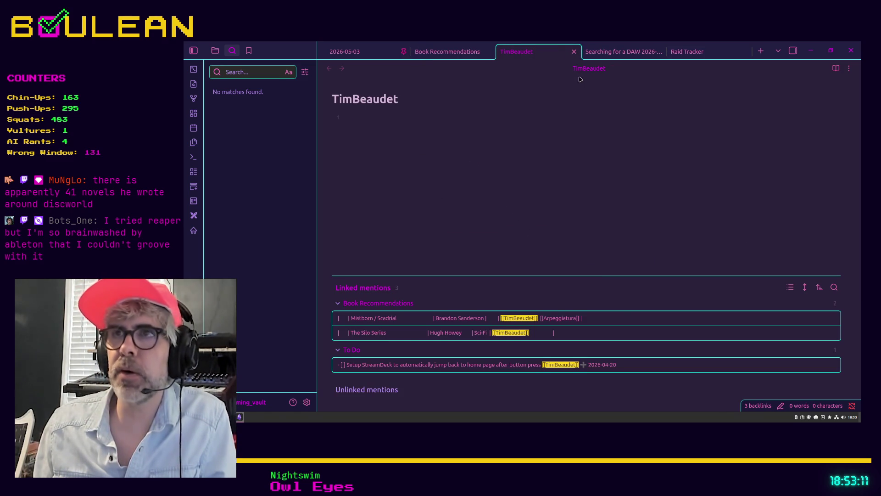
left_click(574, 52)
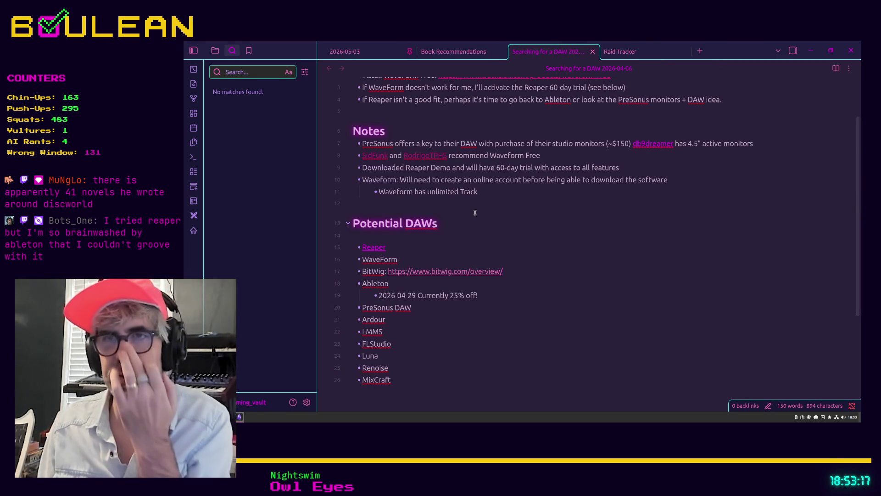
scroll(475, 213, "up", 3)
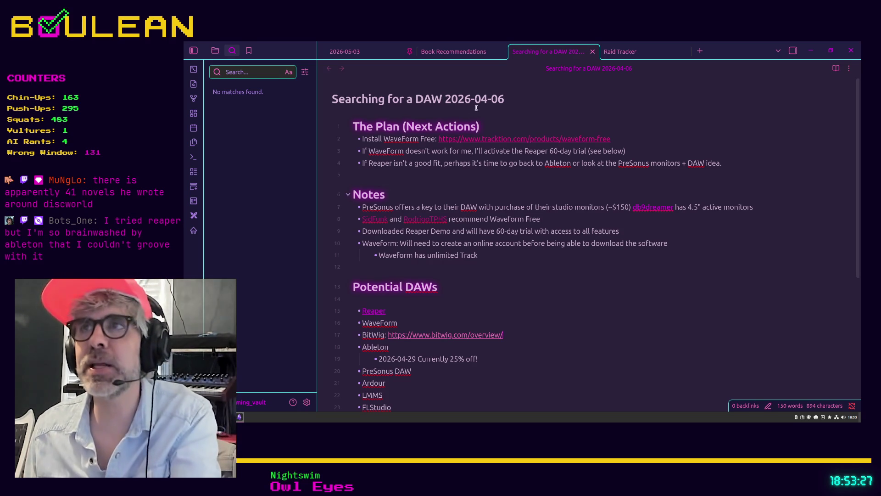
left_click(472, 57)
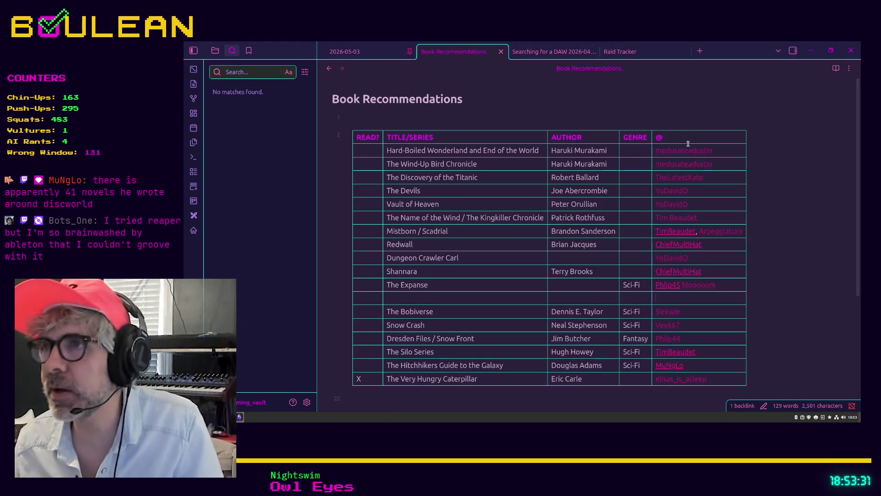
Remove the stray space inside The Name of the Wind's username link; check the Silo and Hitchhiker's links
mouse_move(694, 234)
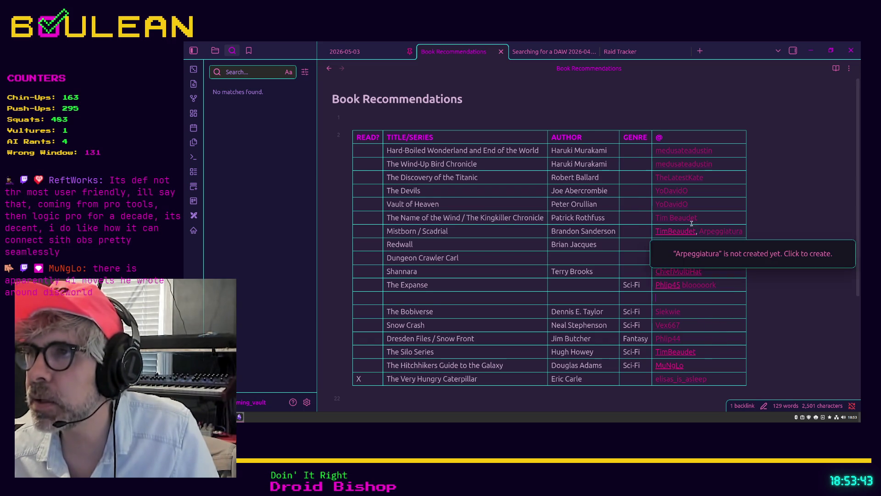
left_click(706, 217)
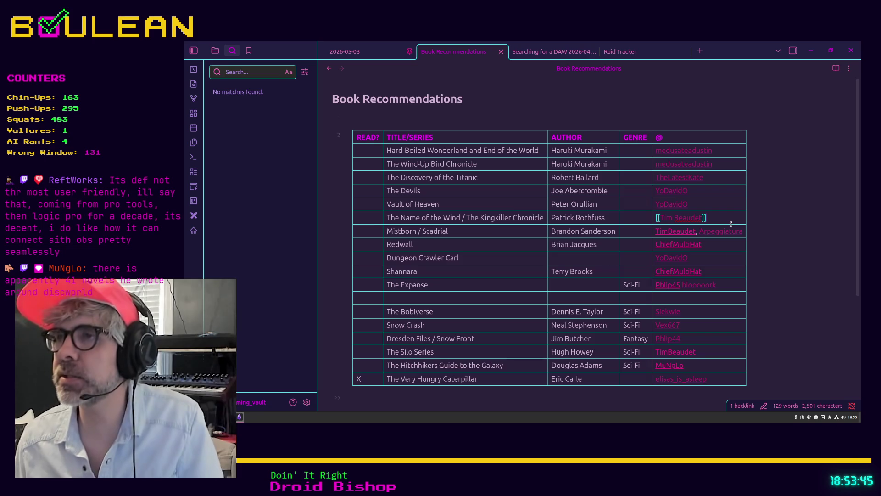
key("Left")
key("Left")
key("Left")
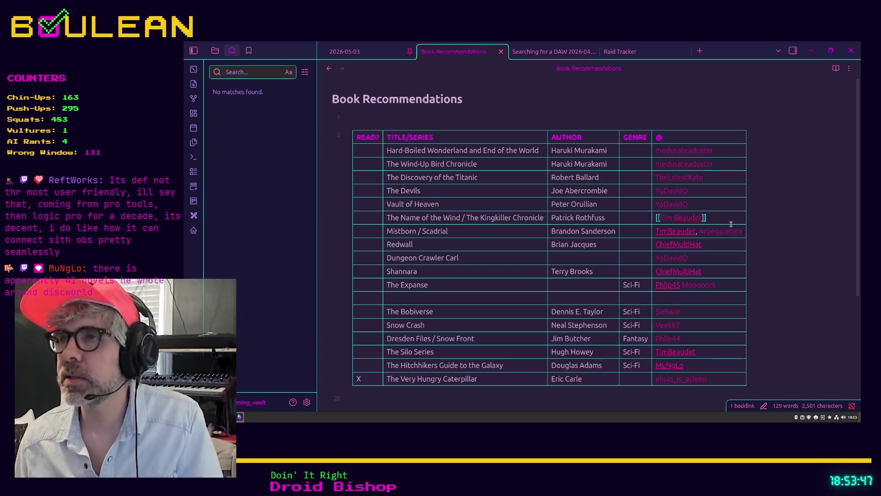
key("Down")
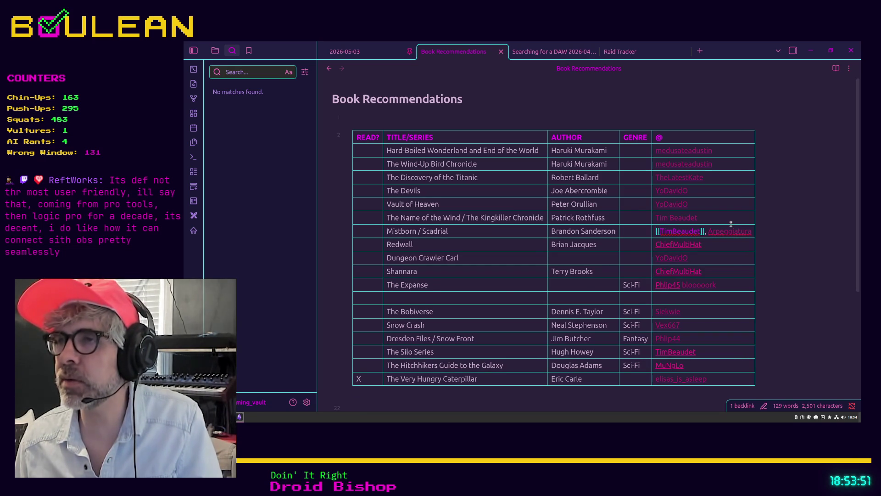
key("Up")
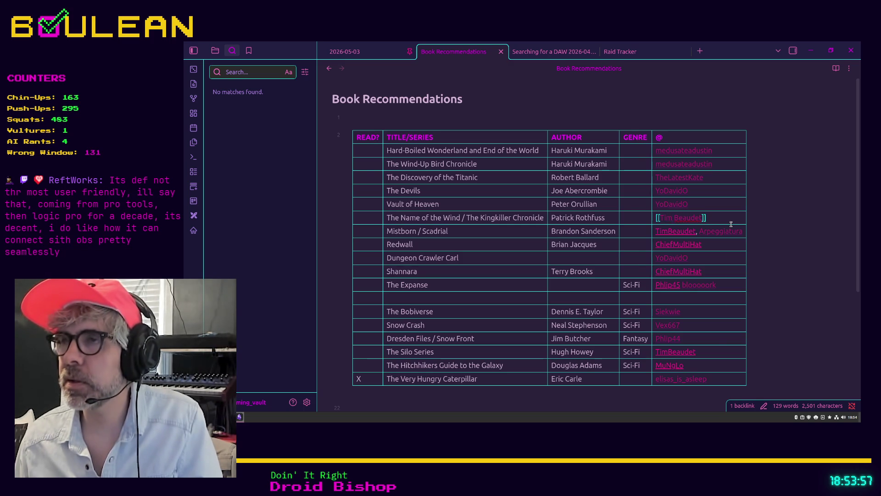
key("Delete")
key("Return")
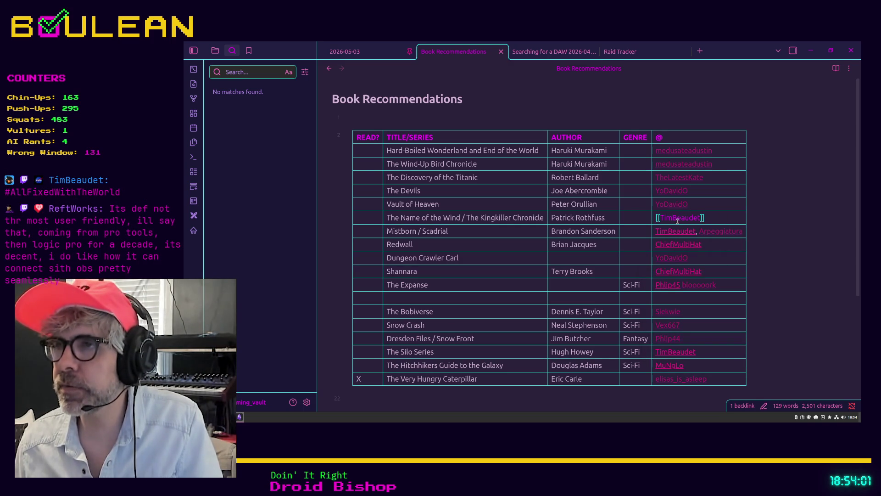
mouse_move(678, 234)
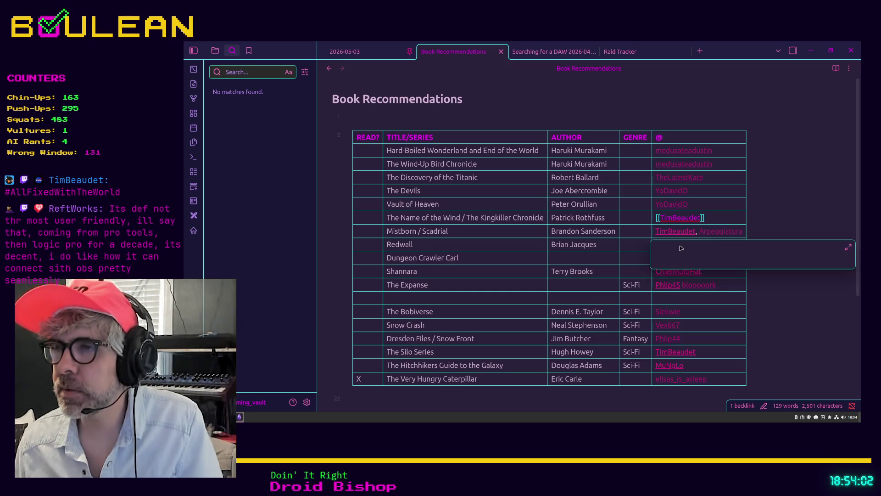
left_click(704, 352)
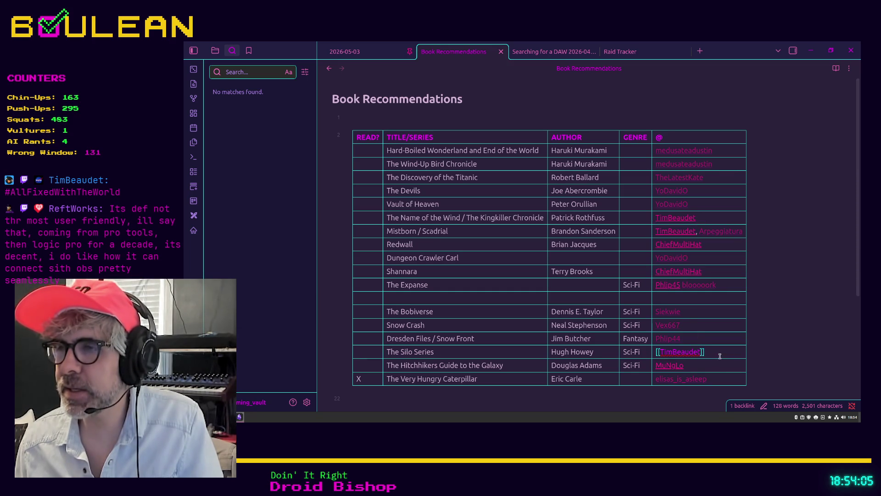
left_click(720, 368)
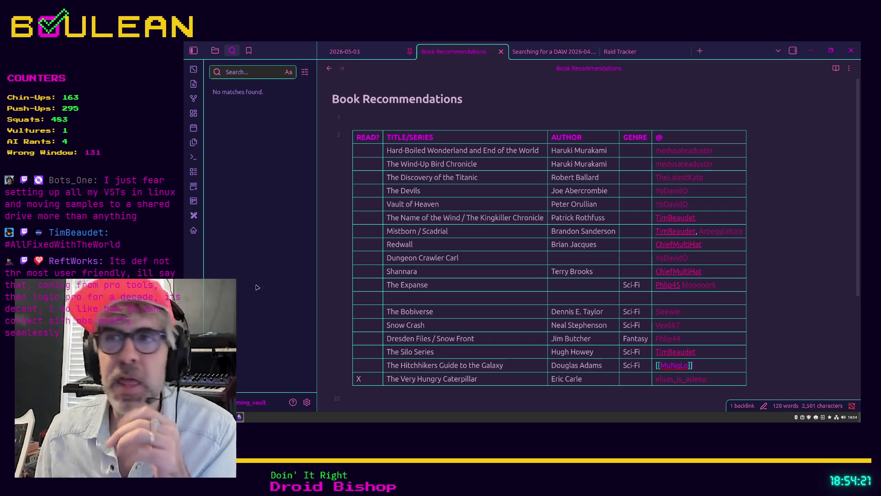
Show the Searching for a DAW 2026-04-06 note and review its Potential DAWs list, WaveForm to MixCraft
left_click(528, 53)
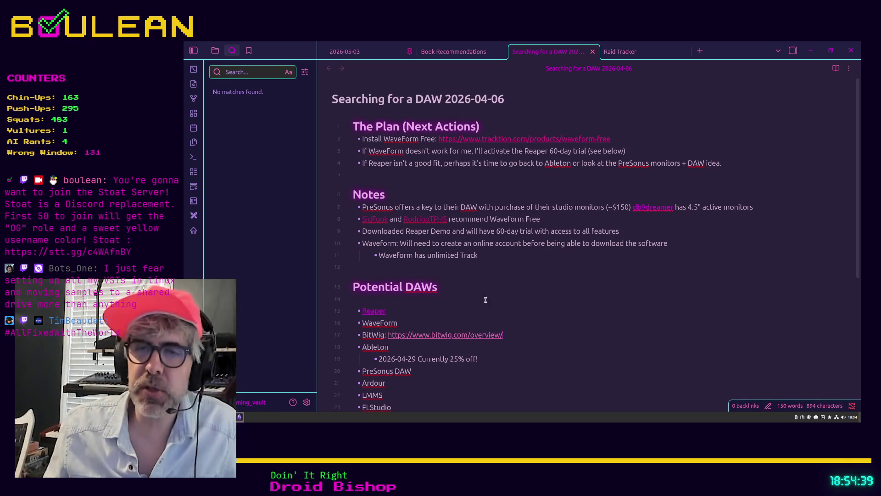
scroll(486, 299, "down", 3)
mouse_move(410, 382)
left_mouse_down()
mouse_move(392, 363)
mouse_move(361, 260)
left_mouse_up()
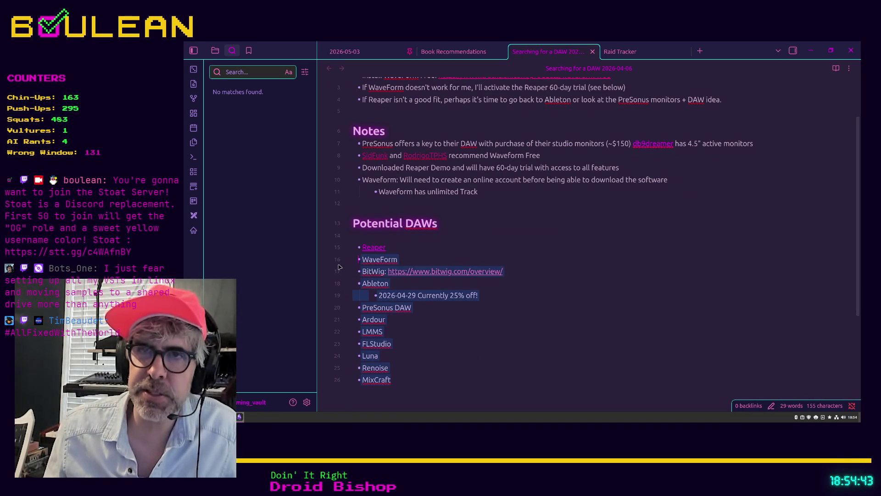
left_click(421, 327)
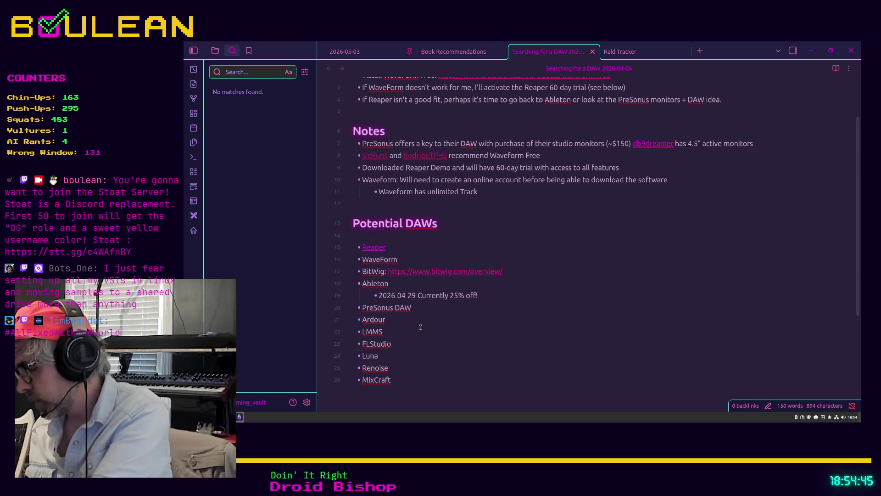
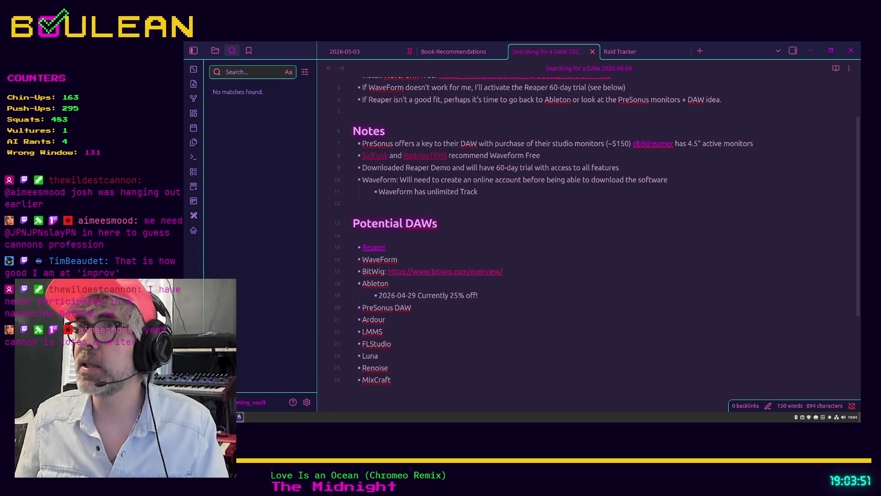
Switch from Obsidian back to the Godot editor showing game_manager.gd
key("alt+Tab")
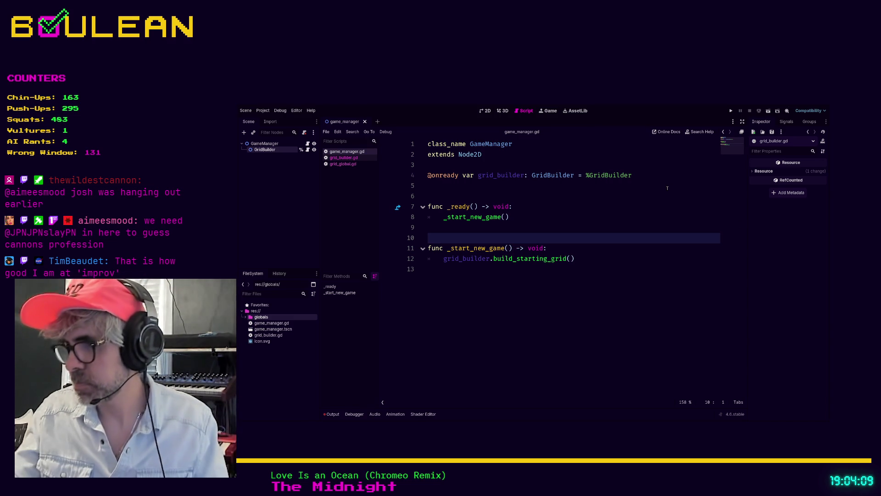
Load the copied Twitch clip link in Brave's address bar
key("alt+Tab")
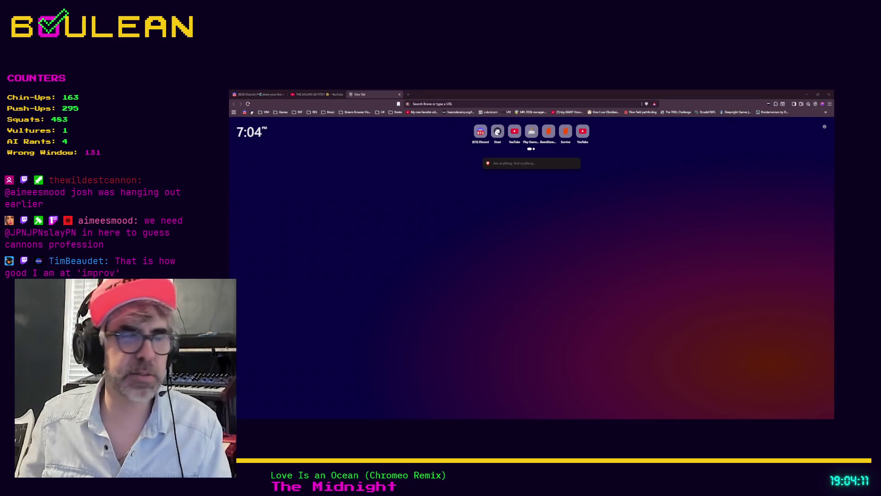
key("ctrl+l")
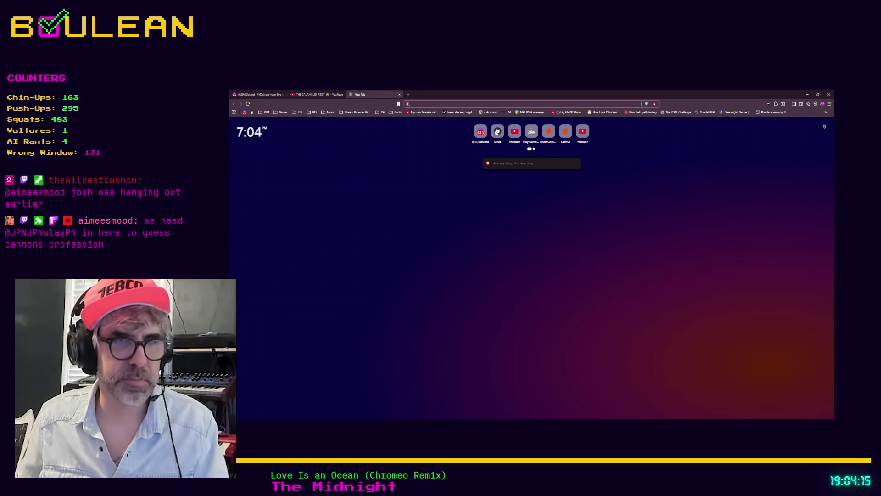
key("alt+Tab")
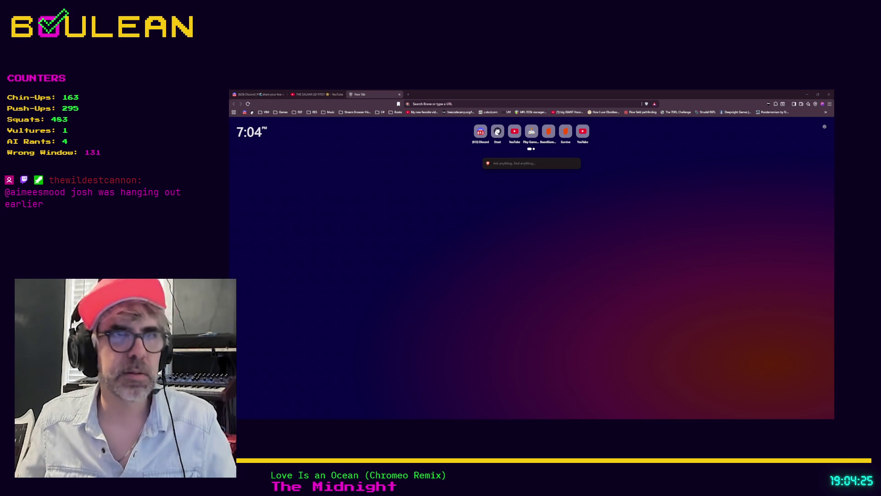
key("ctrl+l")
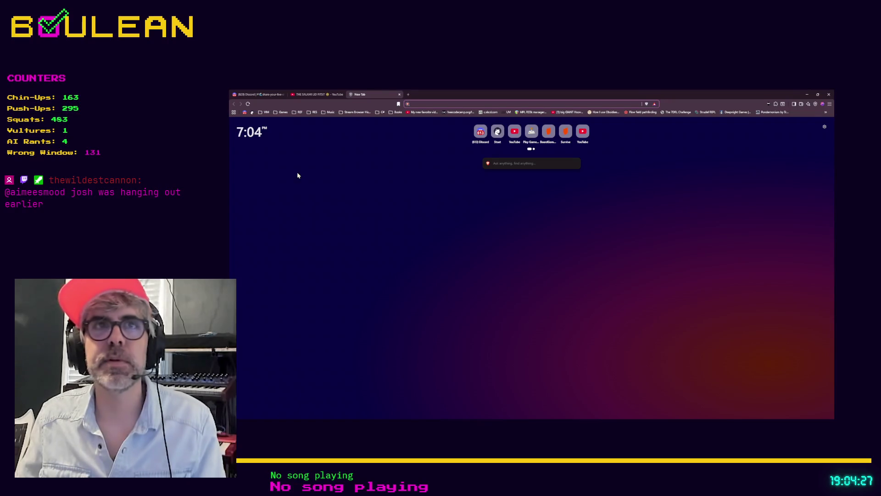
key("alt+Tab")
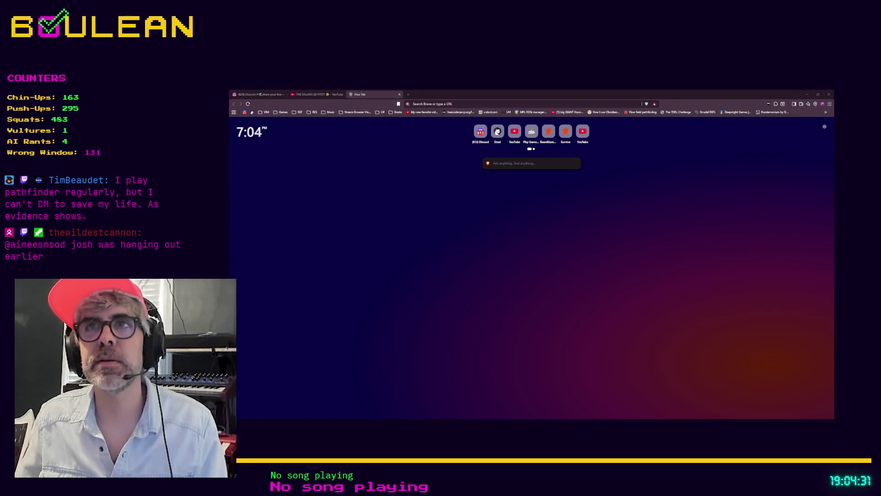
key("ctrl+v")
key("Return")
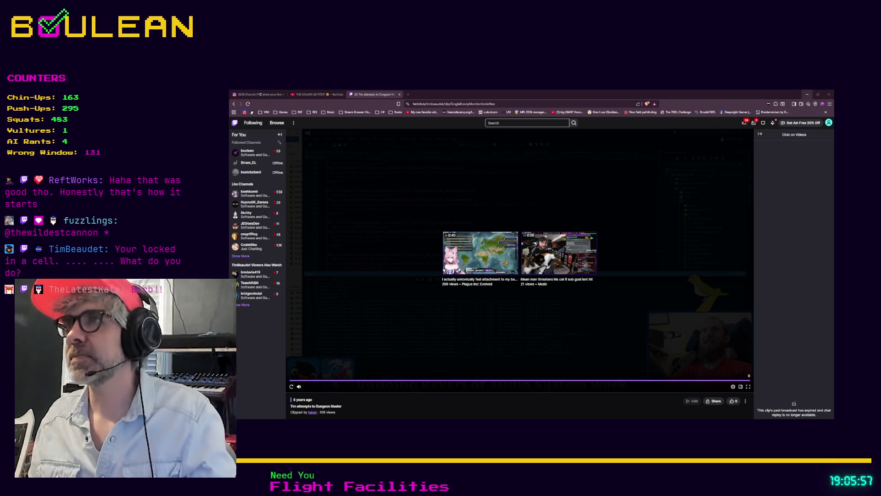
Minimize Brave to reveal the Godot project with the grid folder
left_click(807, 95)
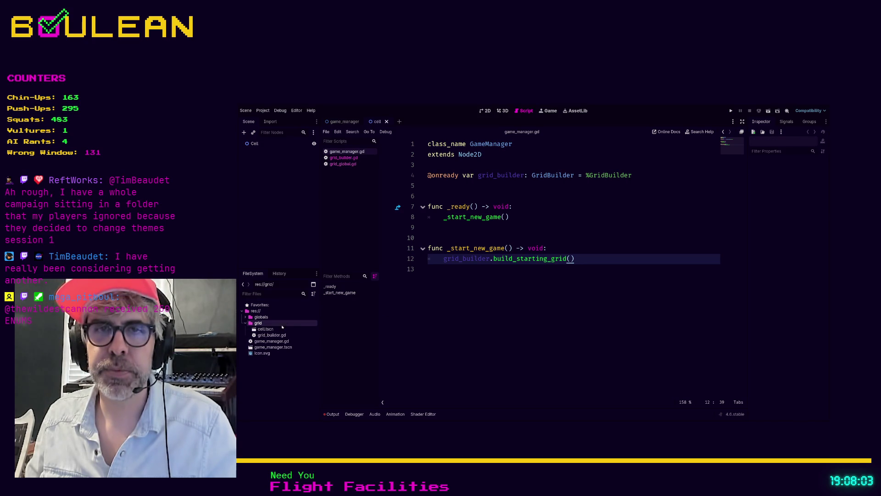
Open the Cell node's script and add 'class_name Cell' above extends Node2D
left_click(266, 329)
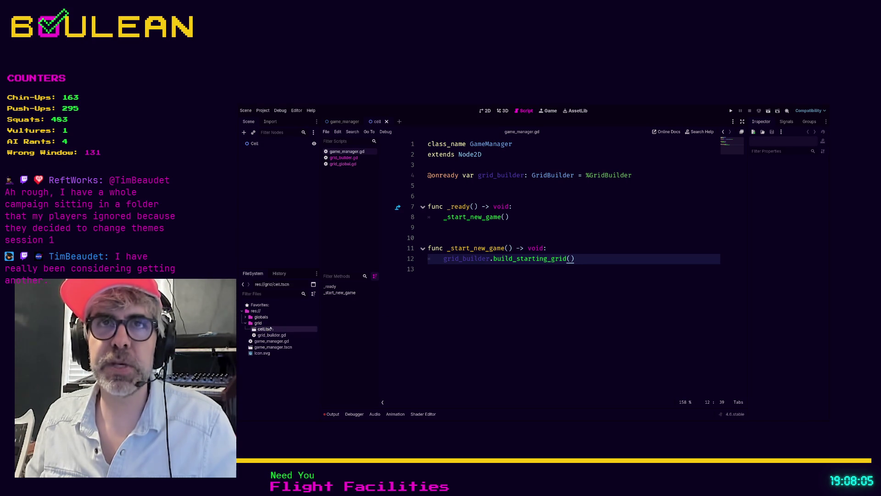
left_click(252, 143)
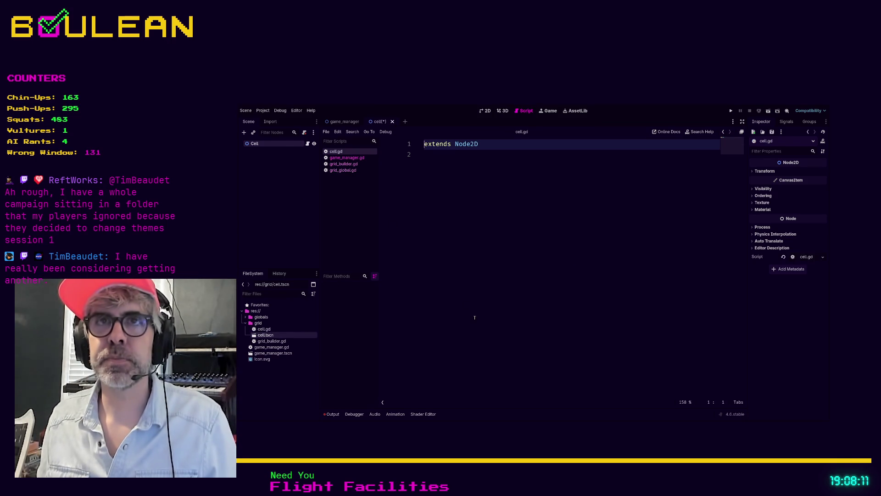
key("Return")
key("Up")
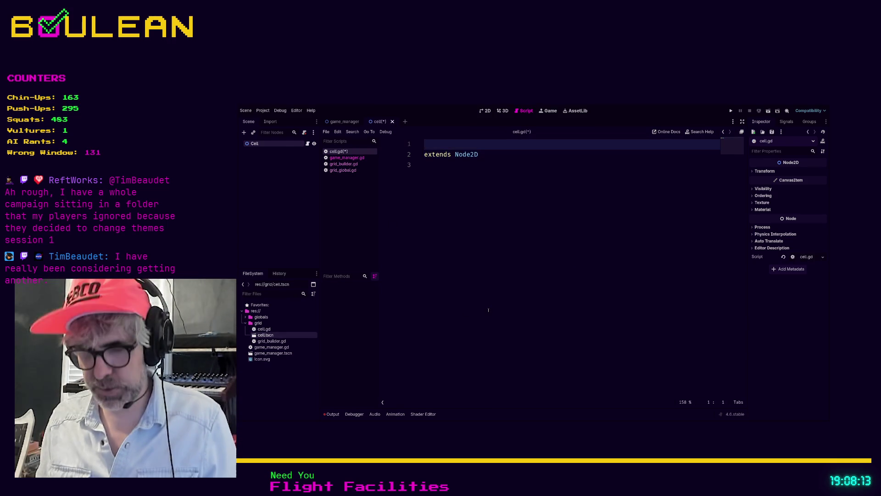
type("class_name ")
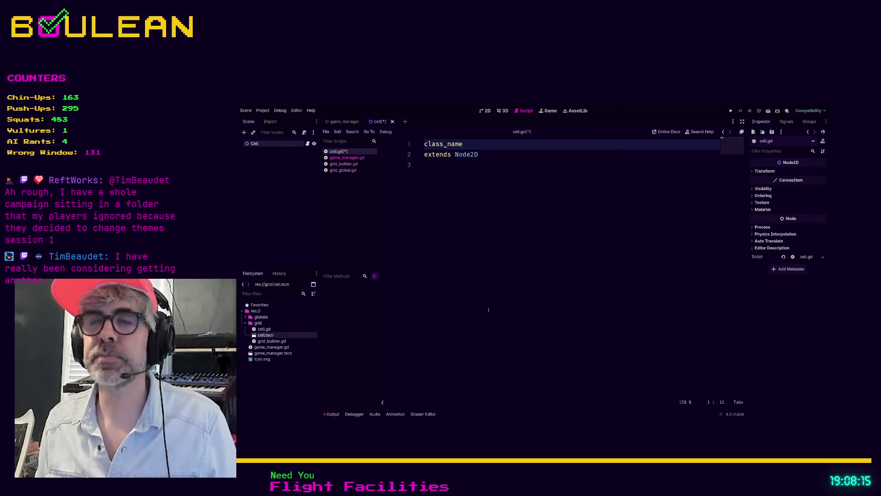
type("Cell")
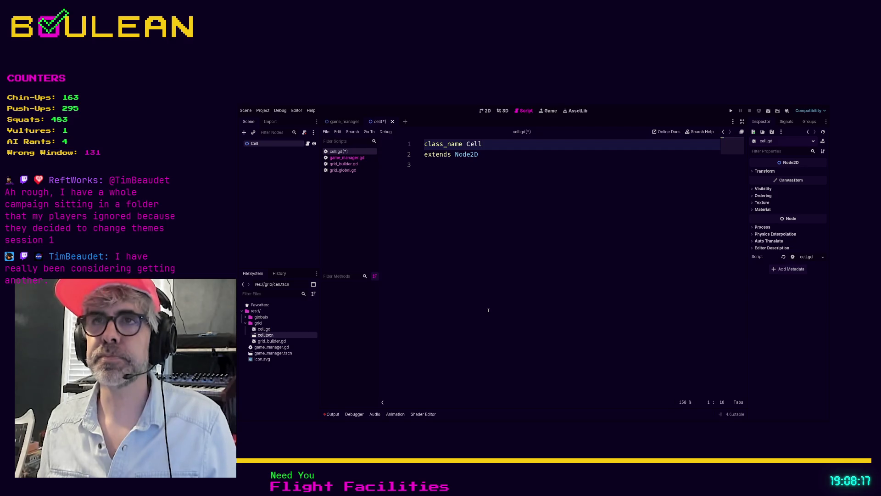
key("Down")
key("Down")
Start the doc comment '## You're locked in a cell... ... ... What' below the declaration
key("Return")
key("Return")
key("Up")
type("## You're locked in a cal")
key("BackSpace")
key("BackSpace")
type("ell... ... ... What")
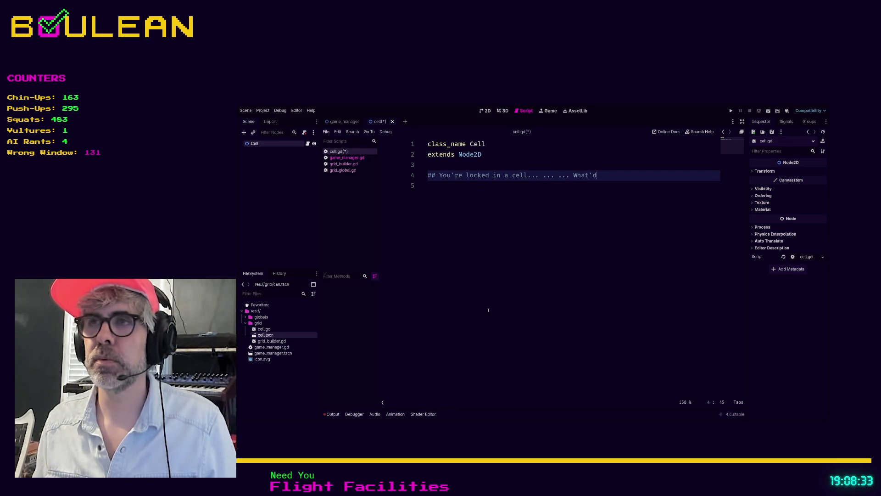
Finish the comment with 'do you do?' and add an attribution line, then switch to Brave
type("do you do?")
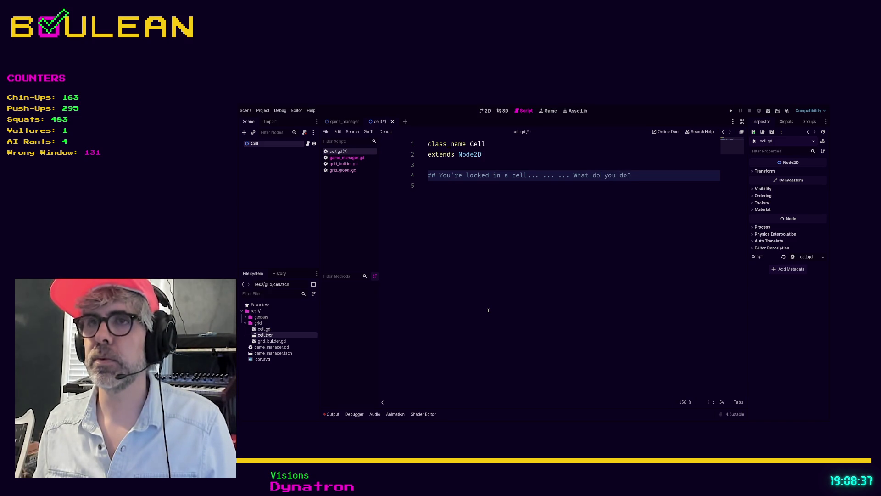
key("Return")
type("##")
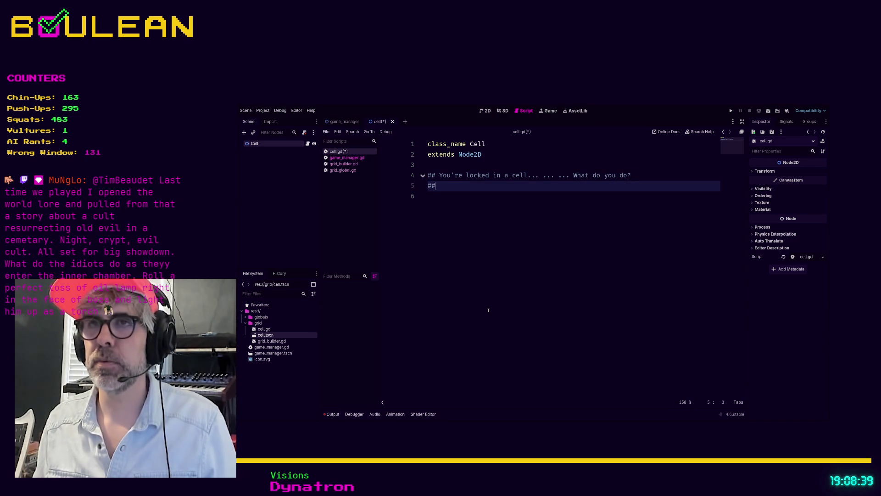
type(" - Time")
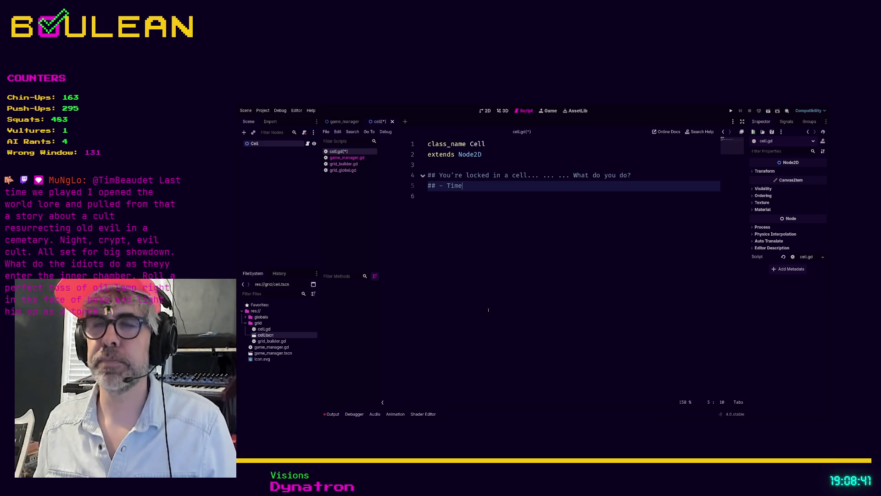
key("BackSpace")
type("Beaudet")
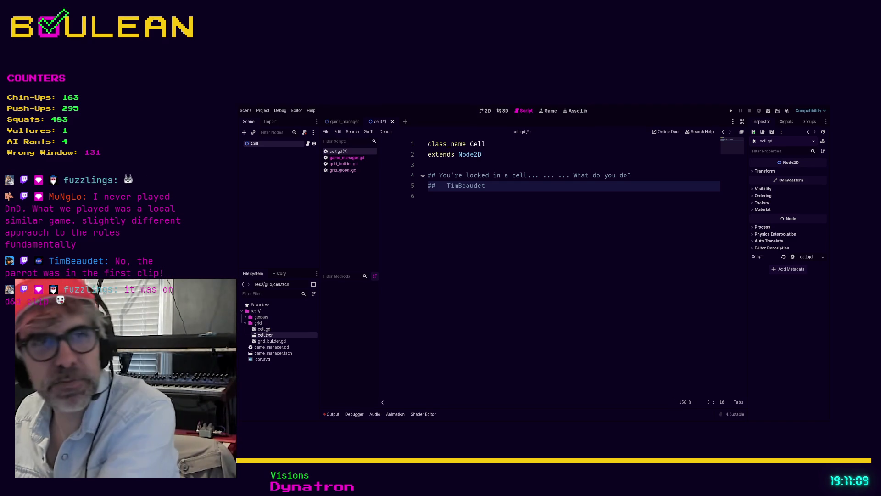
key("alt+Tab")
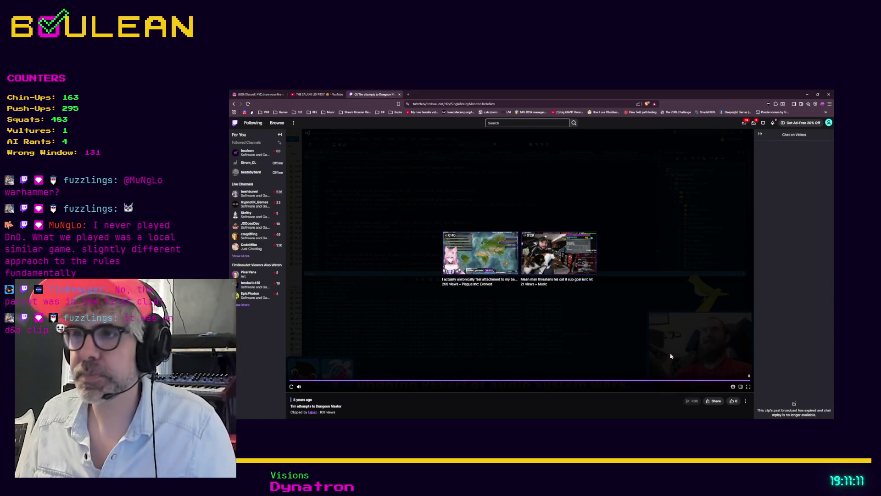
Replay the finished clip in fullscreen, then return to the normal page
left_click(290, 388)
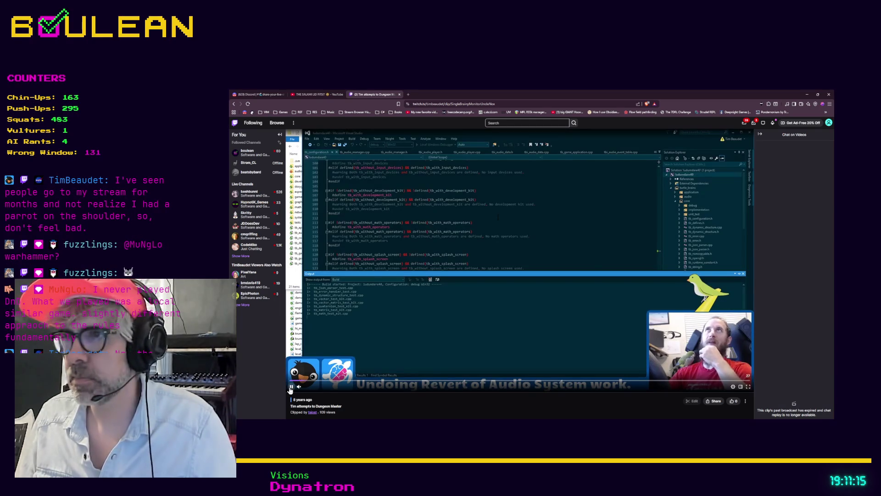
left_click(747, 388)
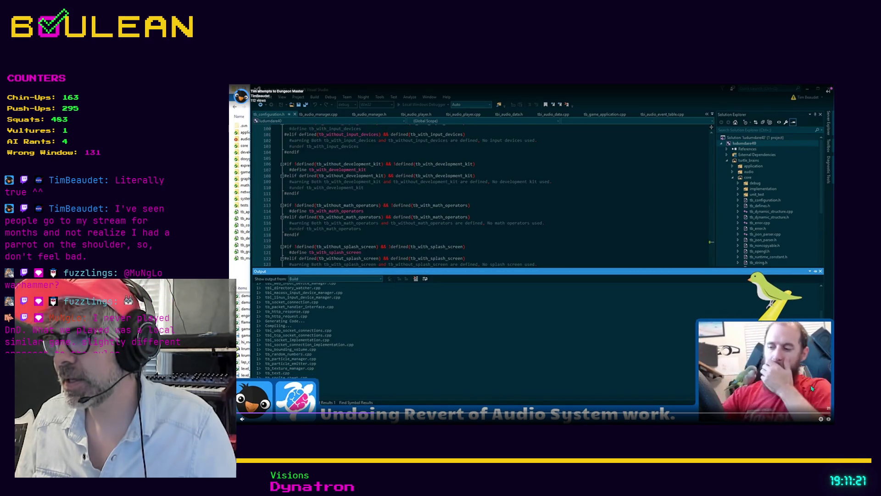
left_click(829, 419)
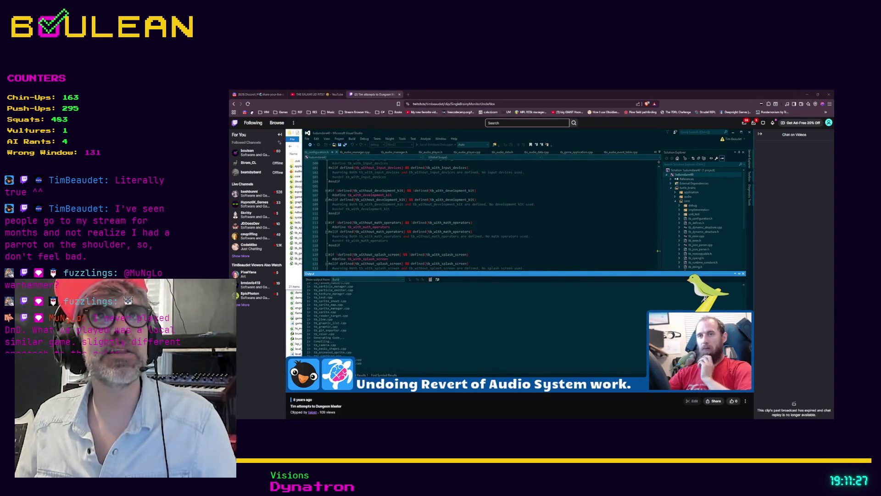
Load the pasted Pathfinder clip link and adjust the player volume to about 56%
left_click(452, 104)
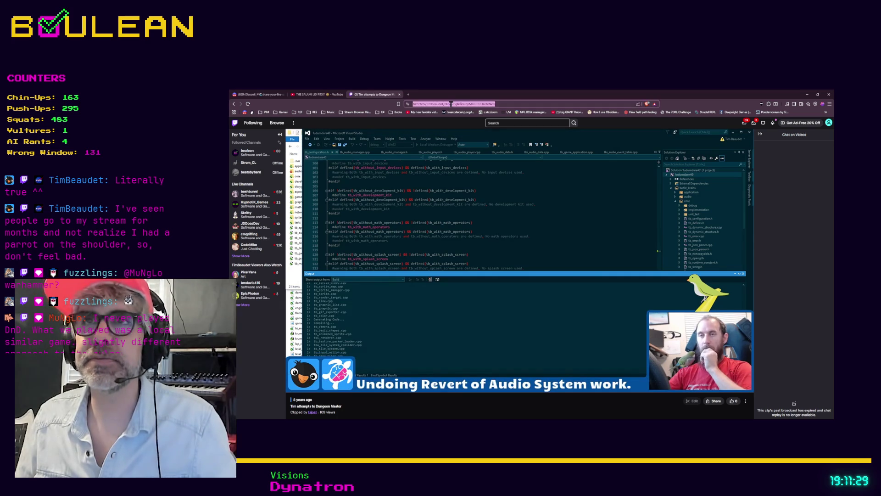
type("https://www.twitch.tv/timbeaudet/clip/SullenPerfectMangoDancingBaby")
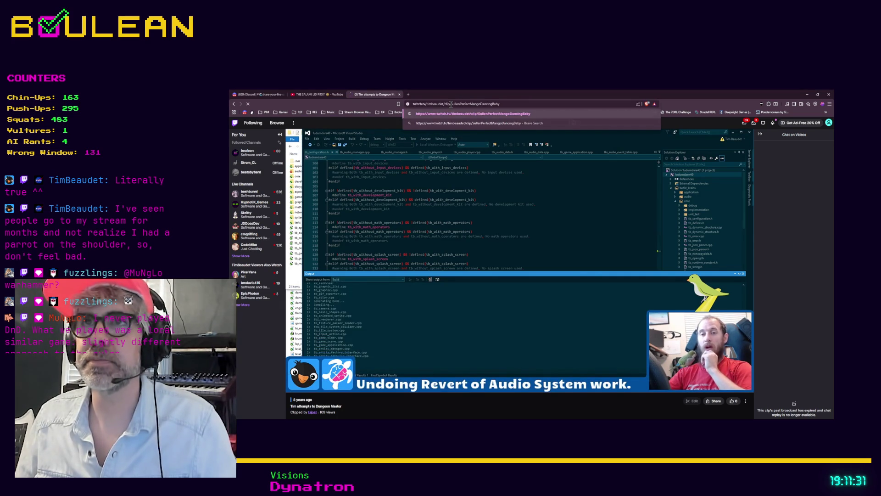
key("Return")
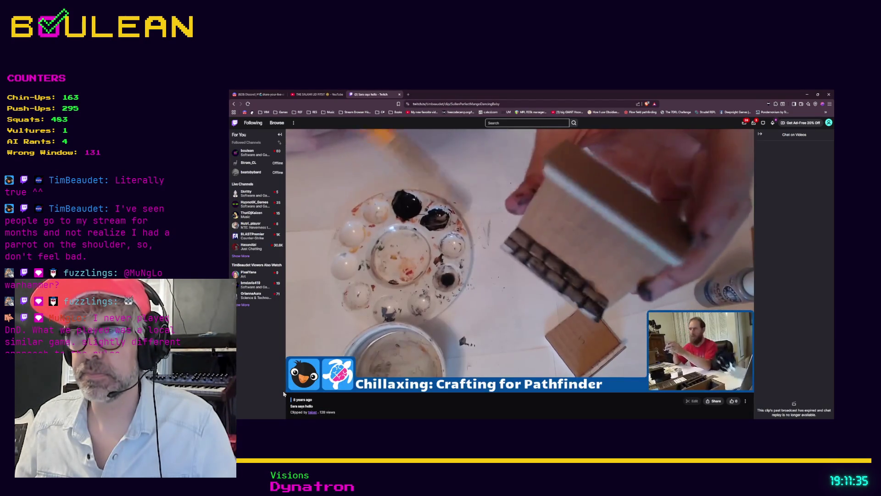
mouse_move(312, 388)
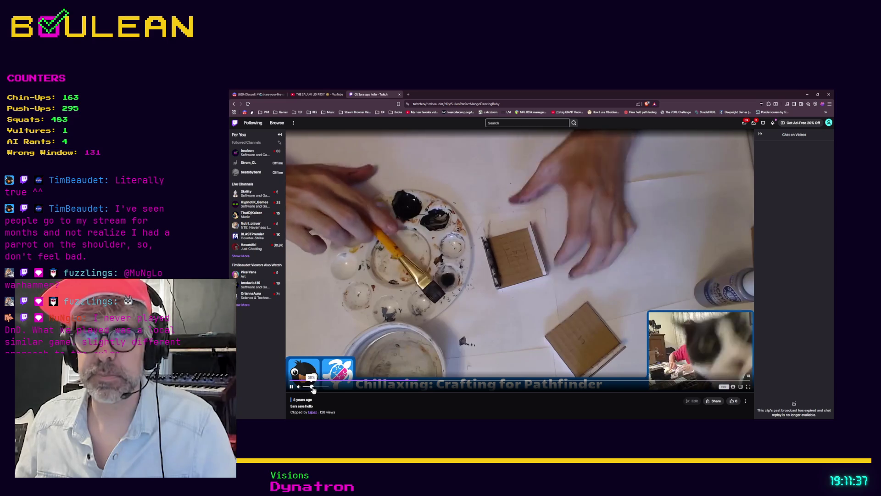
left_click_drag(312, 388, 330, 390)
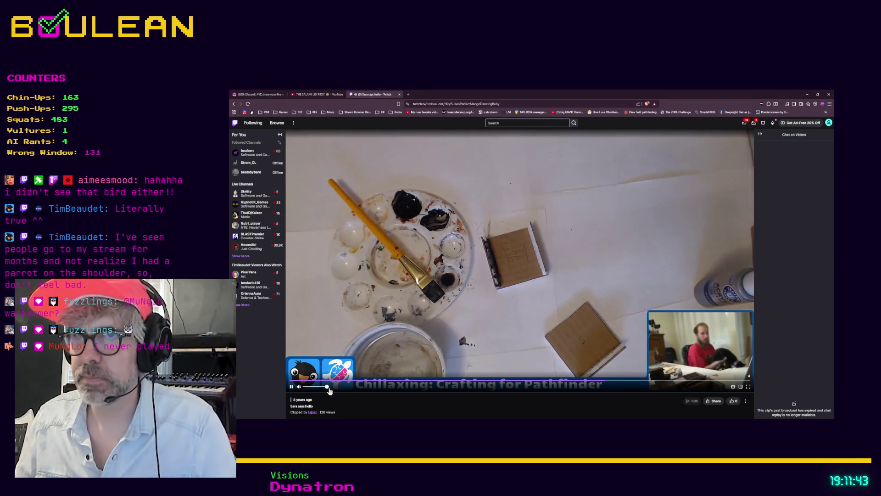
mouse_move(329, 390)
left_mouse_down()
mouse_move(318, 390)
mouse_move(328, 390)
left_mouse_up()
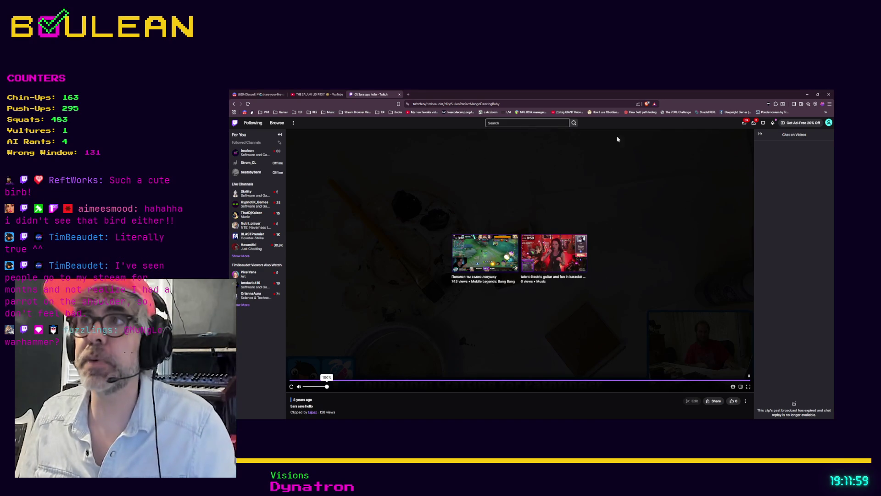
Minimize Brave, uncovering the Obsidian note 'Searching for a DAW'
left_click(805, 95)
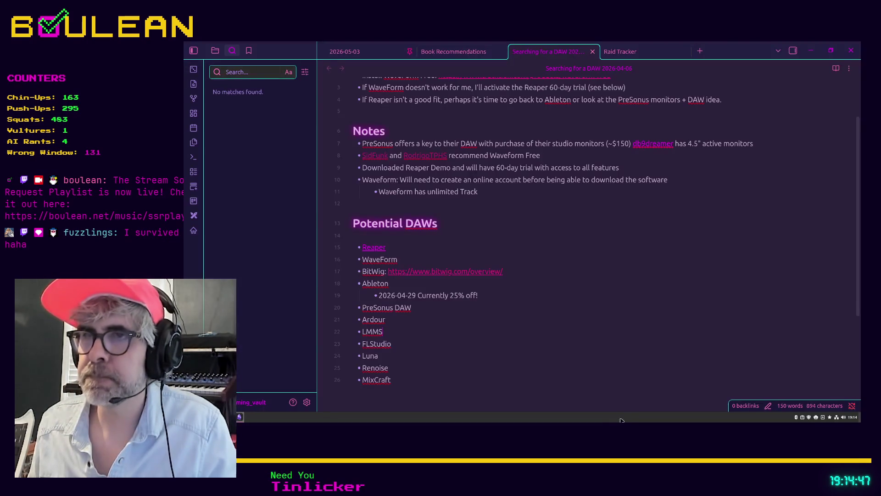
Search note titles in the quick switcher for 'color p', 'palet', 'colo' and 'pale'
key("ctrl+o")
type("col")
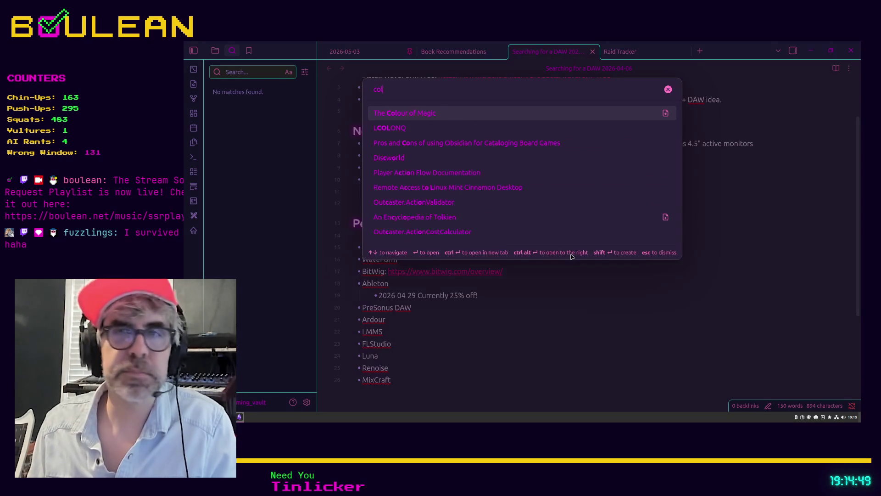
type("or p")
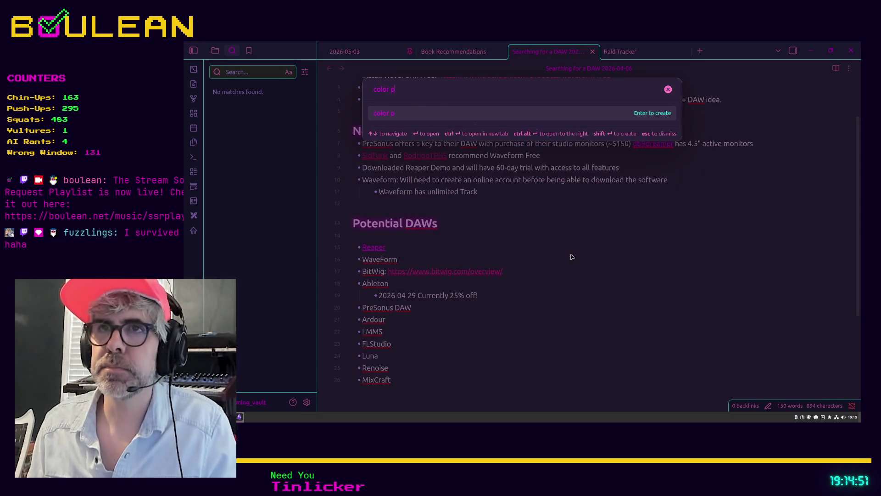
key("BackSpace")
key("BackSpace")
key("BackSpace")
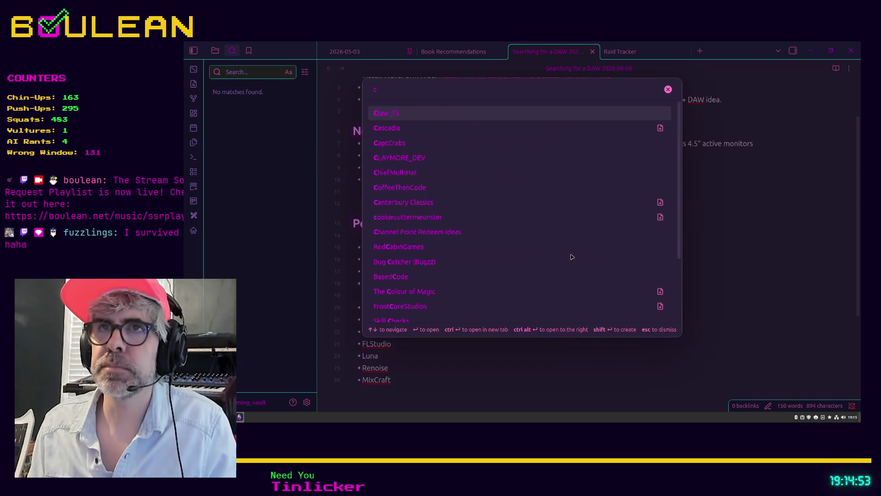
type("pp")
key("BackSpace")
type("ale")
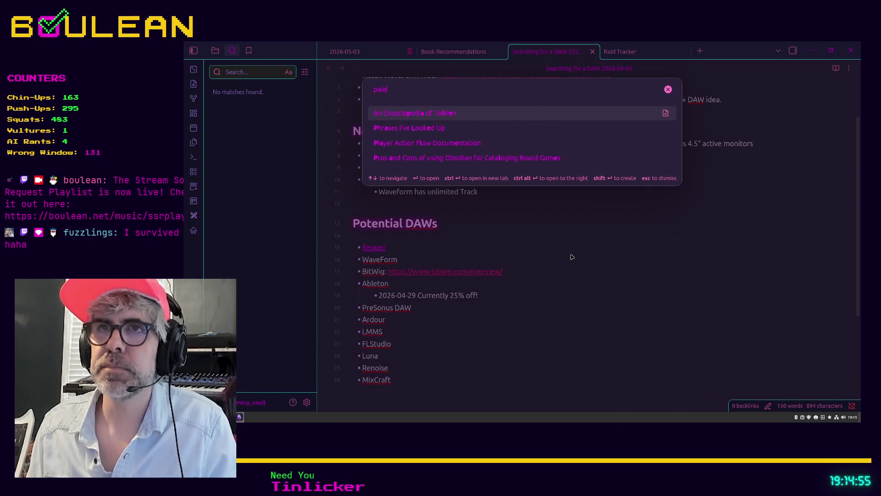
type("t")
key("BackSpace")
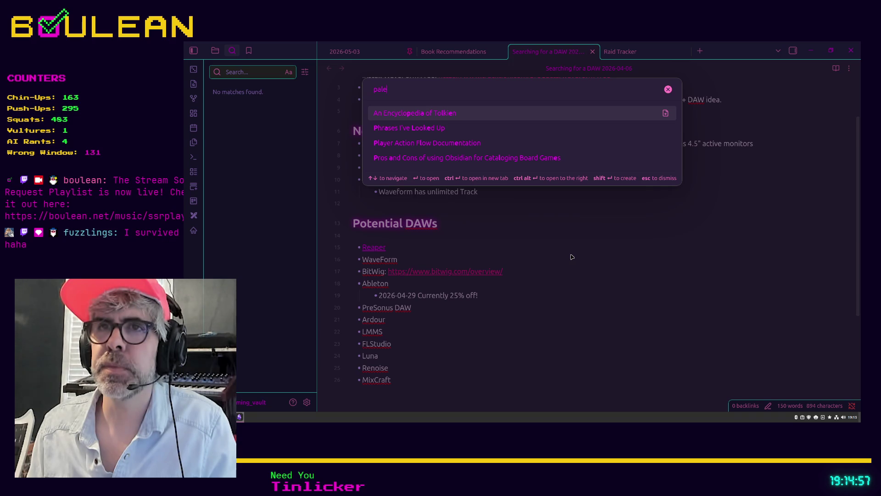
key("BackSpace")
key("BackSpace")
key("BackSpace")
key("BackSpace")
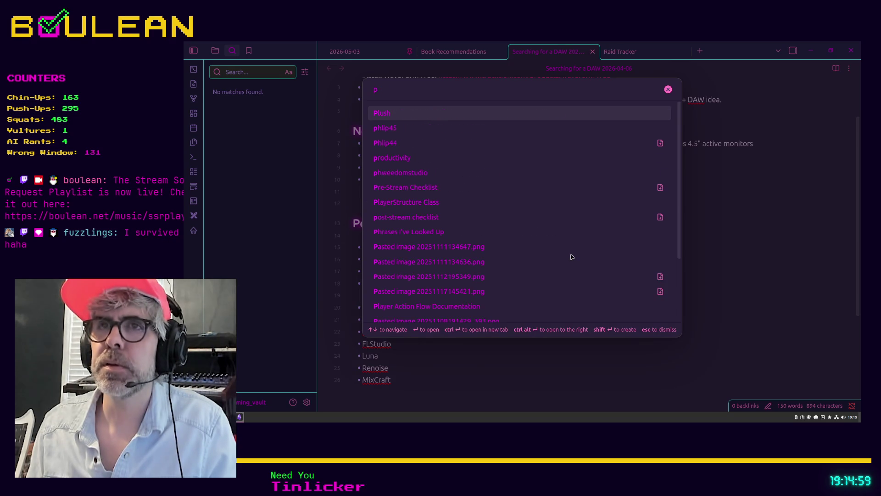
type("colo")
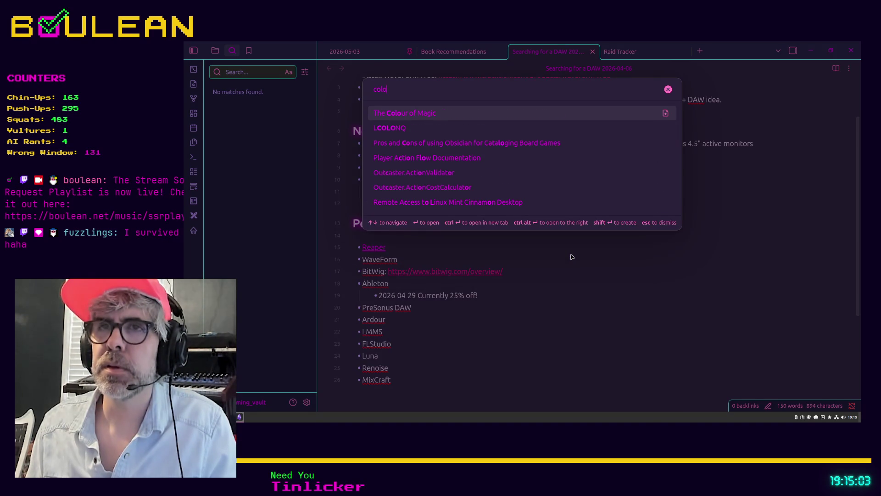
key("BackSpace")
key("BackSpace")
key("BackSpace")
key("BackSpace")
type("pale")
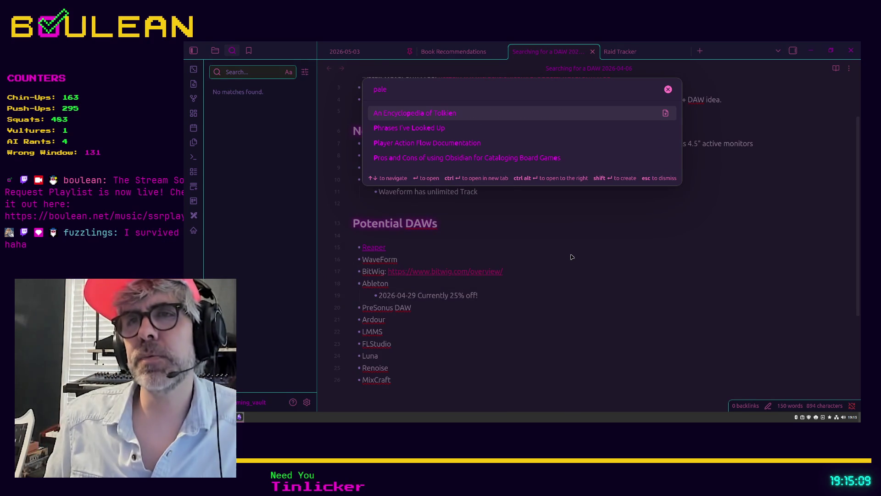
key("BackSpace")
key("BackSpace")
key("BackSpace")
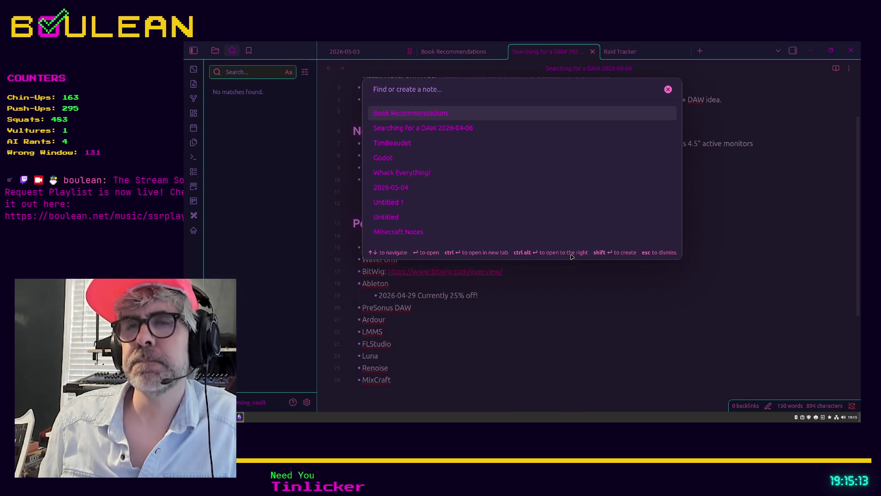
Try 'm' and 'brandi', browse recent notes, and close the switcher without opening one
type("m")
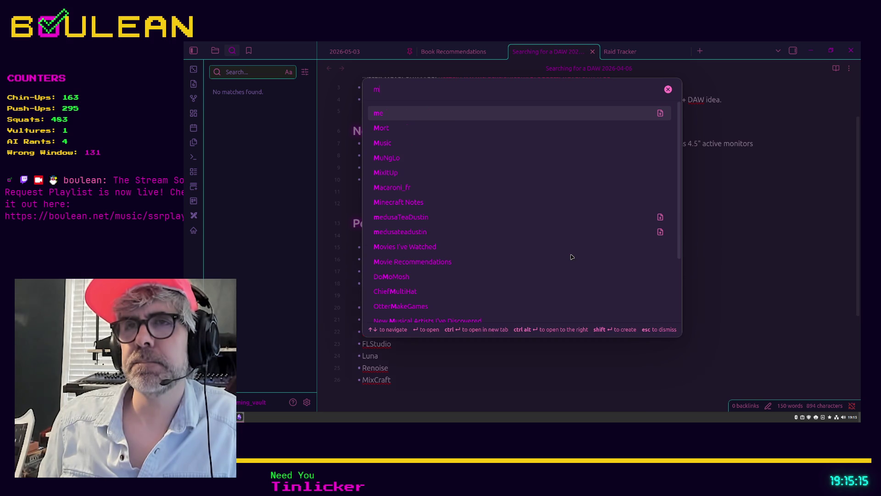
key("BackSpace")
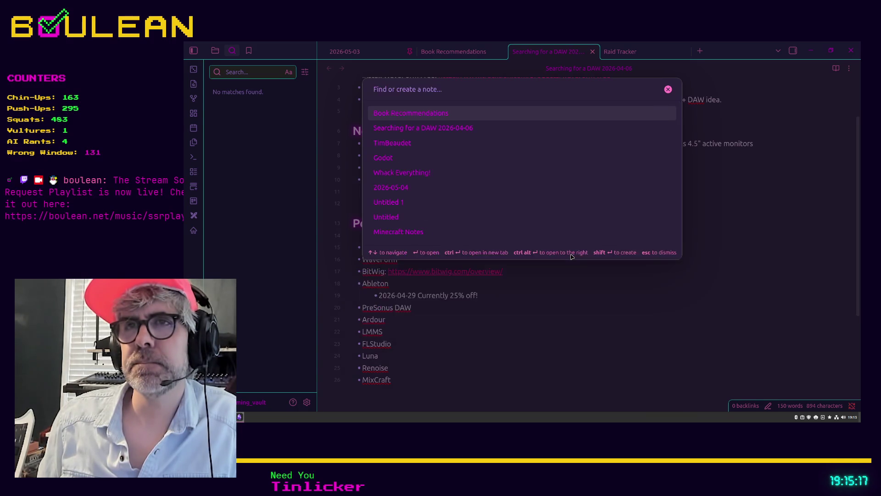
type("brandi")
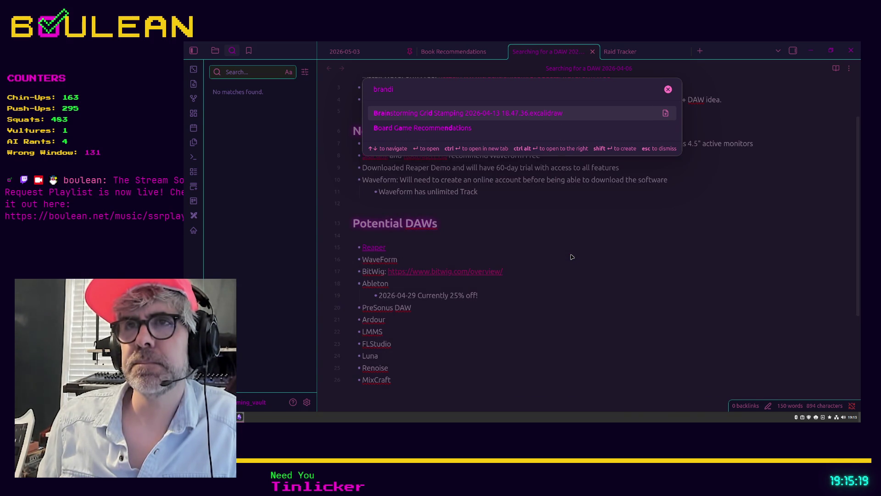
key("BackSpace")
key("BackSpace")
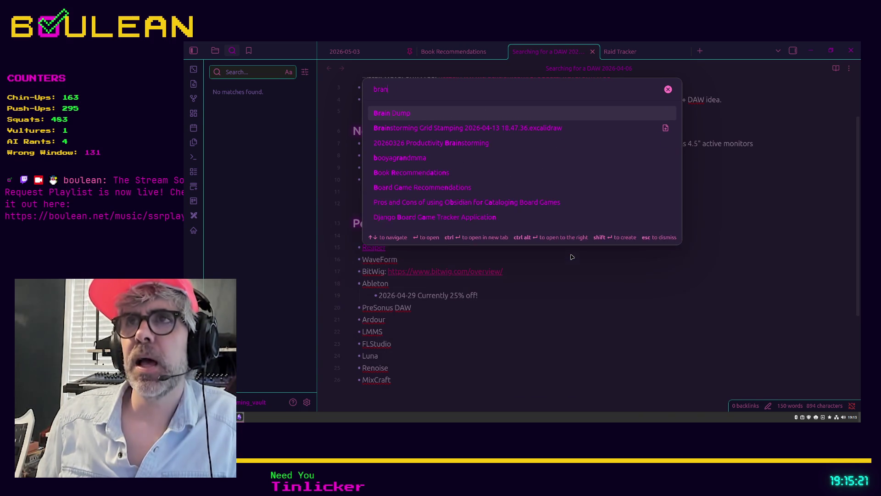
key("BackSpace")
key("BackSpace")
key("BackSpace")
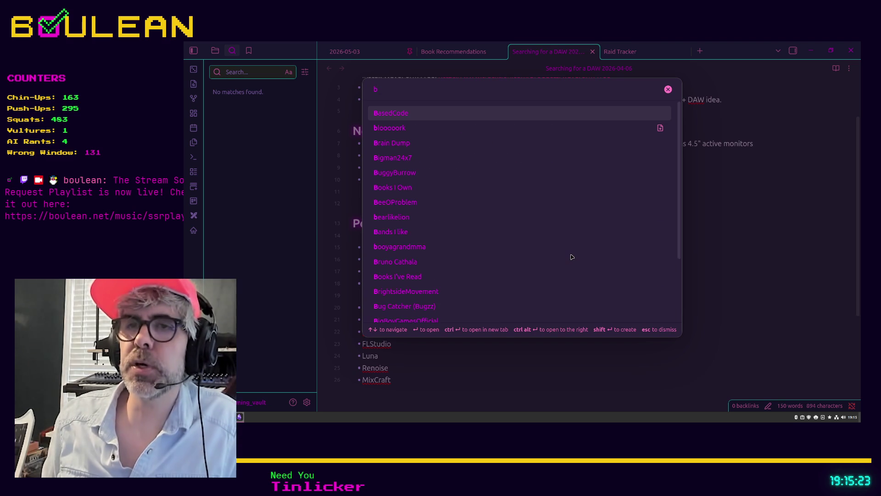
key("BackSpace")
key("Up")
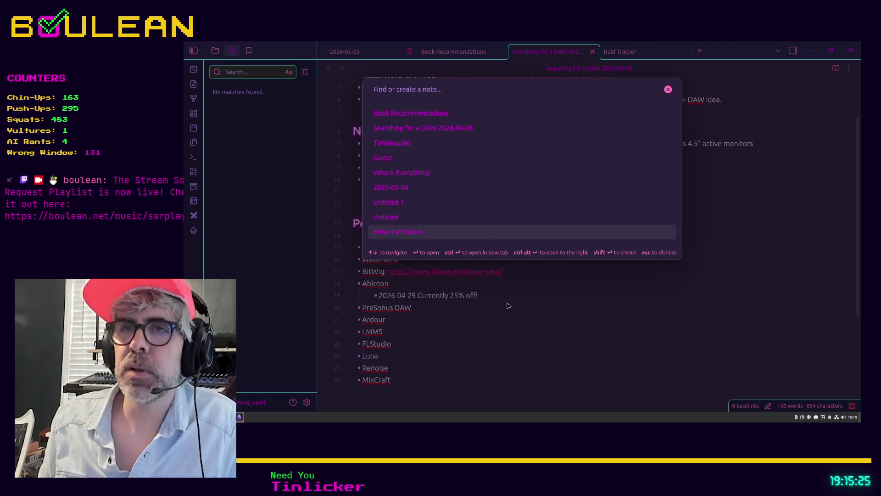
key("Escape")
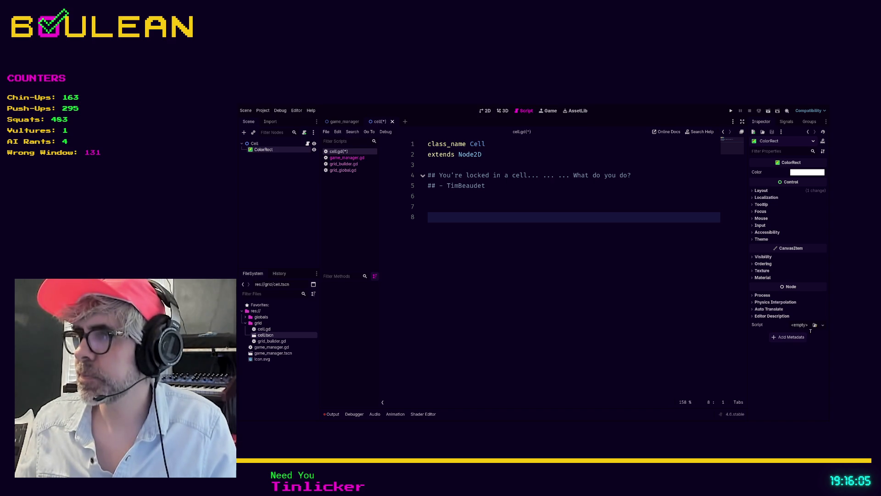
key("ctrl+z")
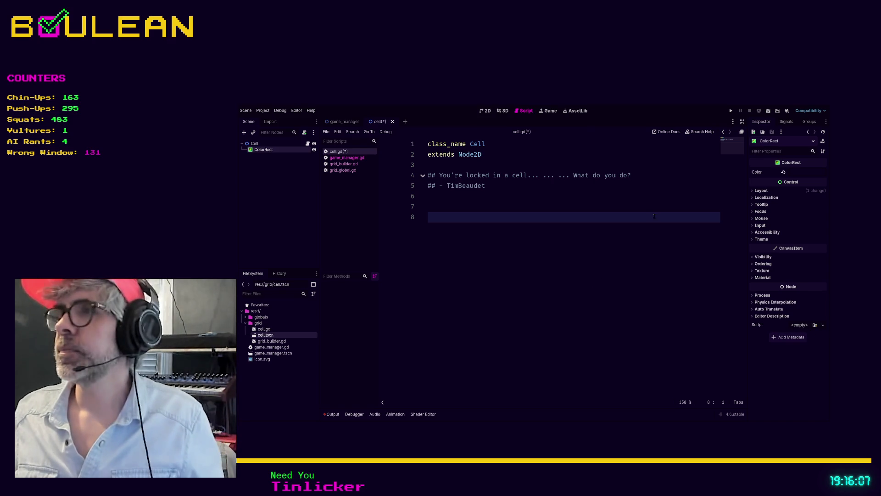
left_click(487, 112)
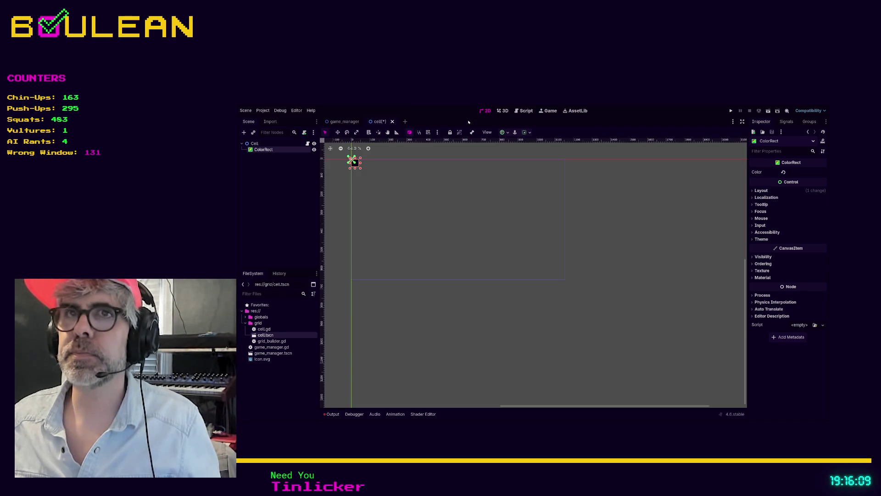
left_click(518, 112)
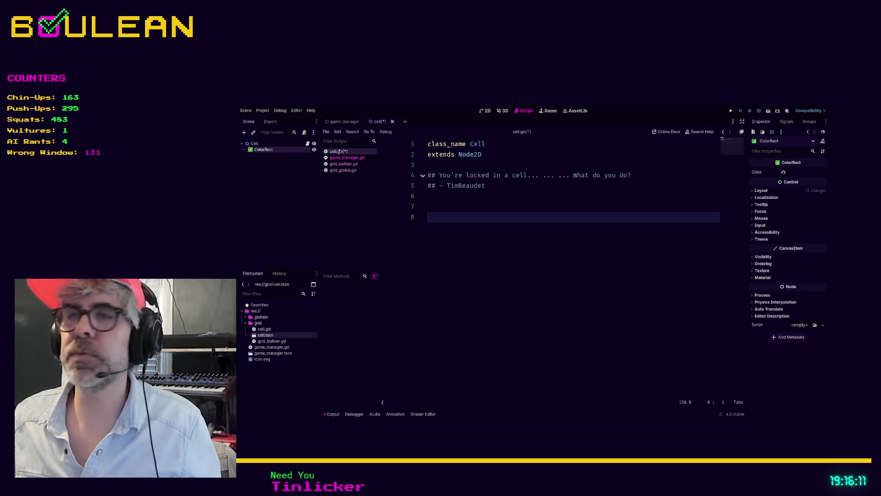
left_click(255, 143)
left_click(765, 171)
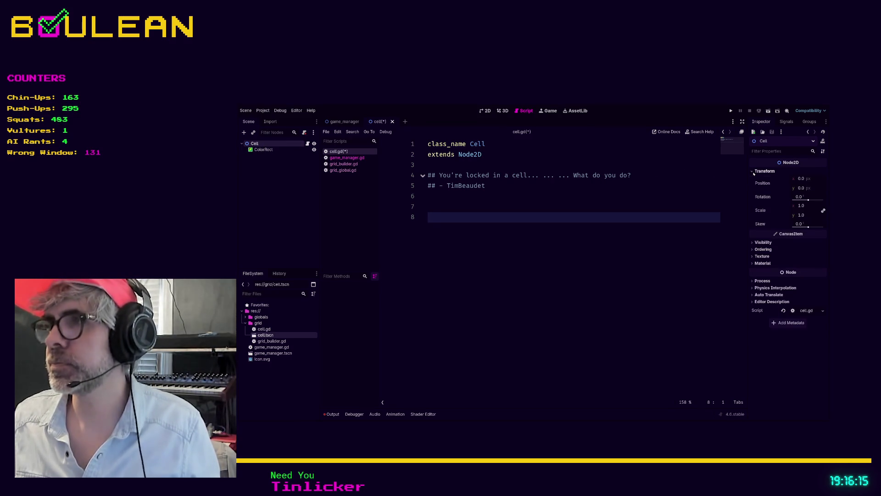
left_click(802, 179)
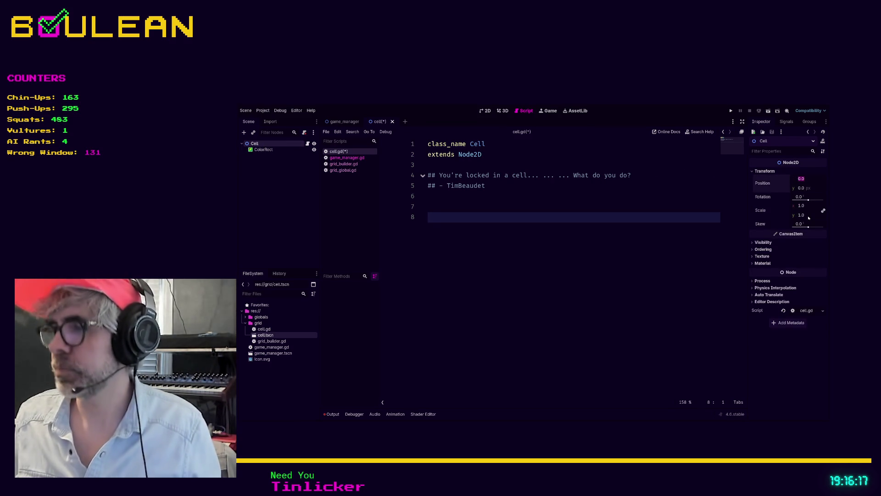
key("Tab")
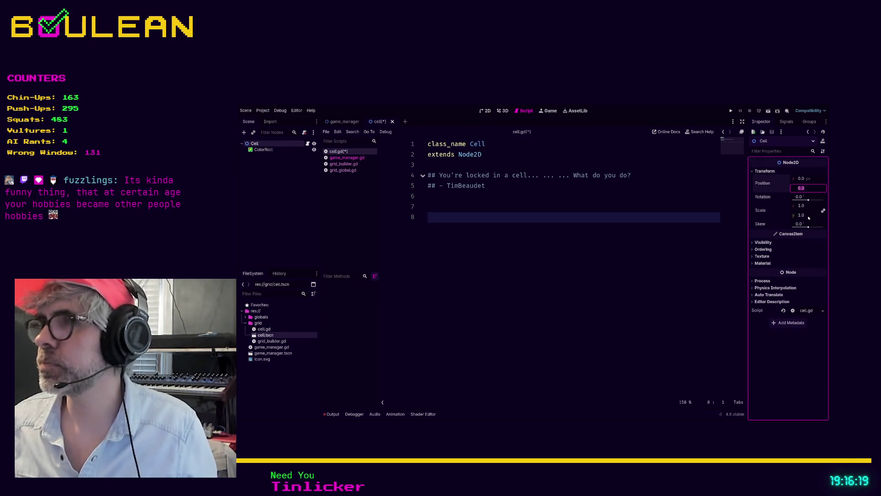
key("Tab")
key("Tab")
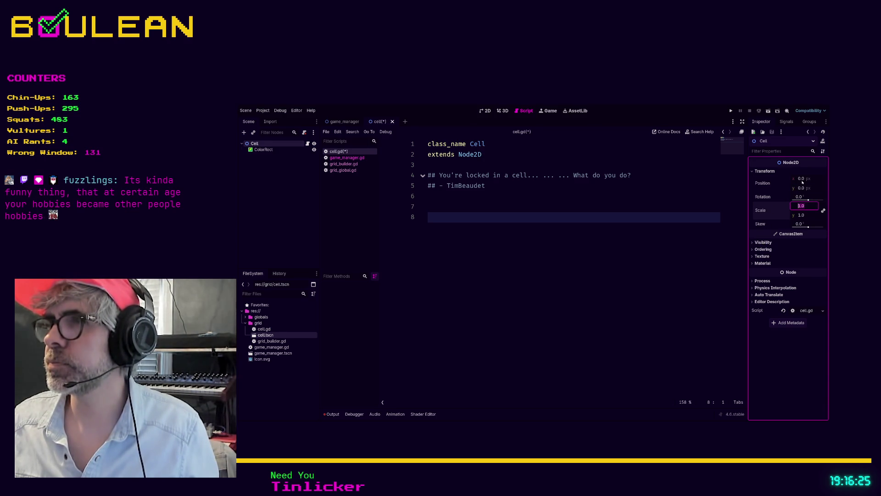
key("Escape")
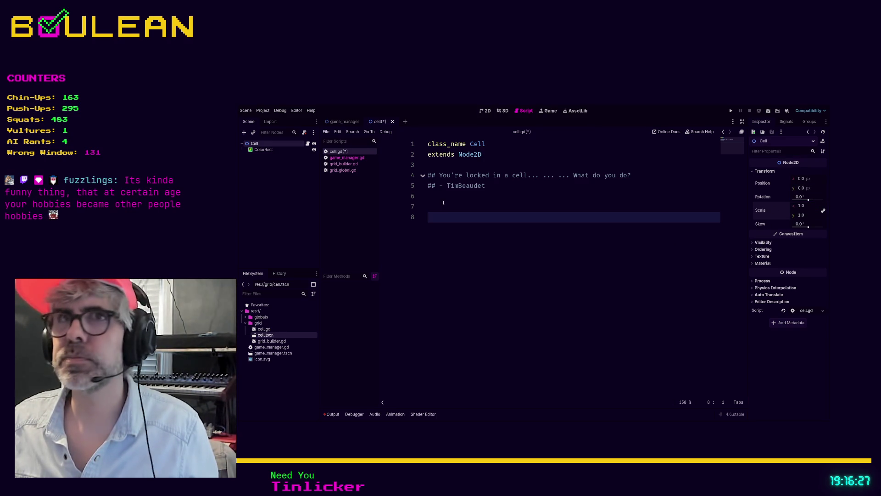
left_click(312, 149)
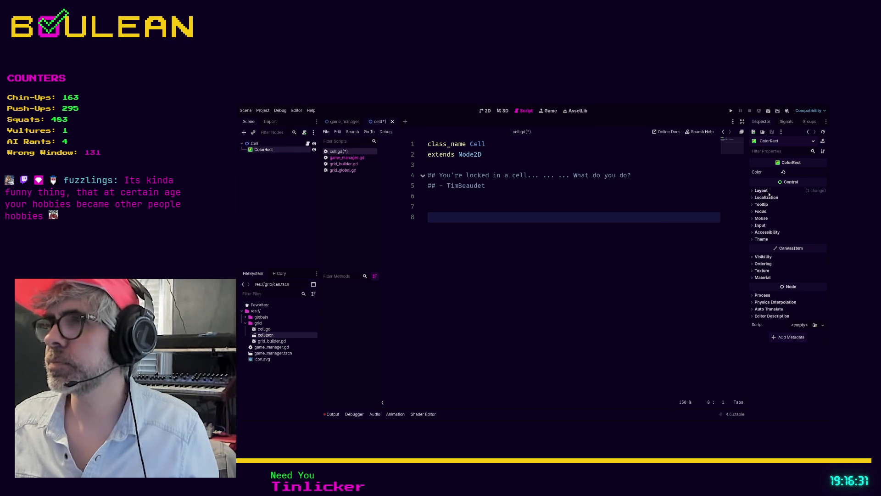
Set the ColorRect's size to 32 by 32 in the Inspector's layout settings
left_click(768, 191)
left_click(773, 276)
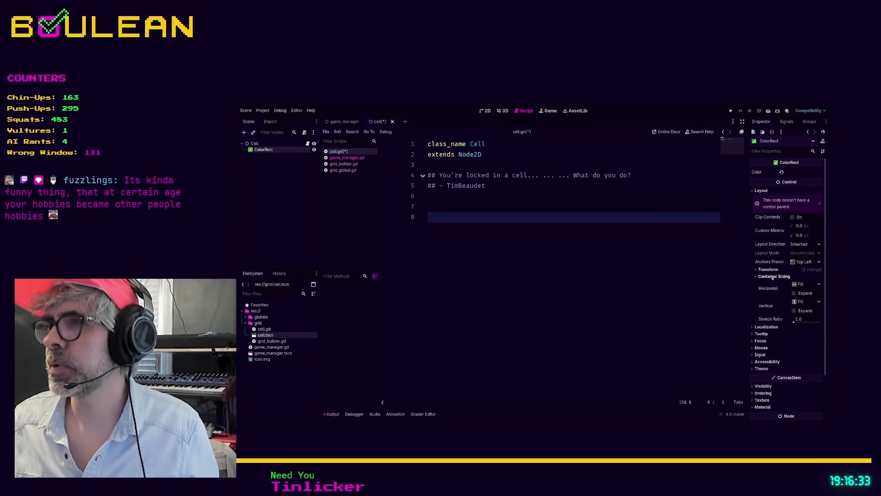
left_click(769, 269)
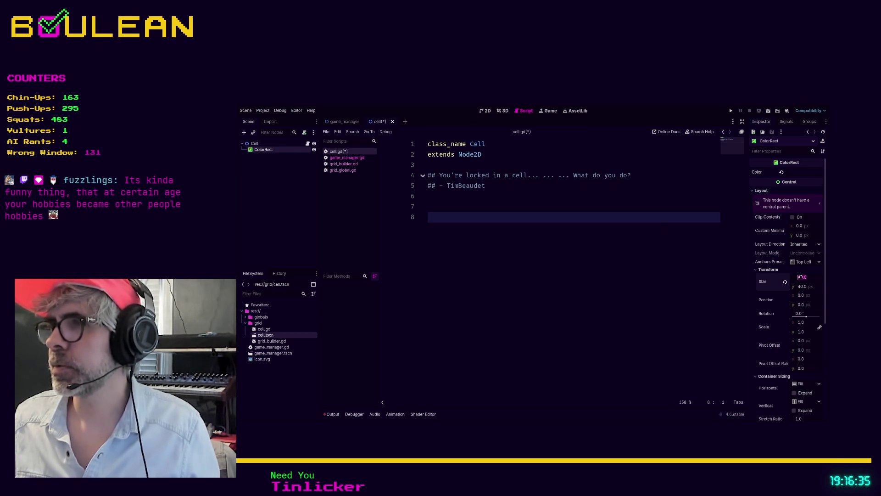
type("32")
key("Tab")
type("32")
key("Return")
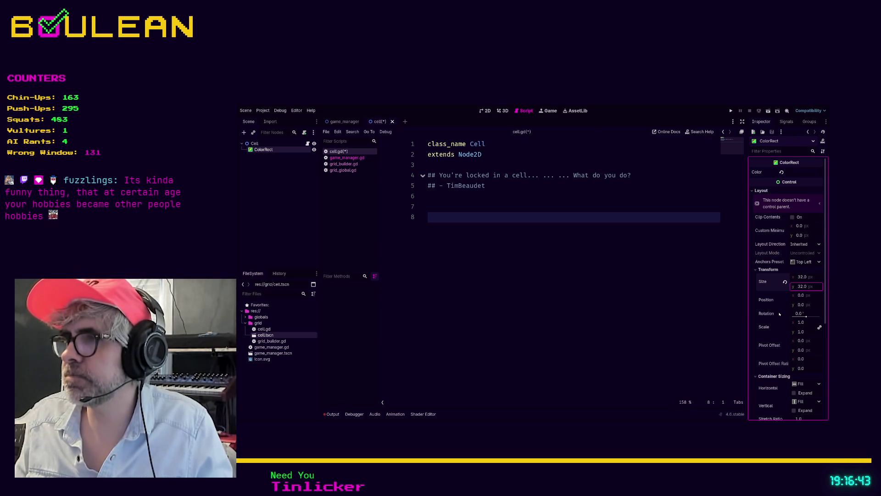
View the cell scene on the 2D canvas and save cell.tscn
left_click(488, 111)
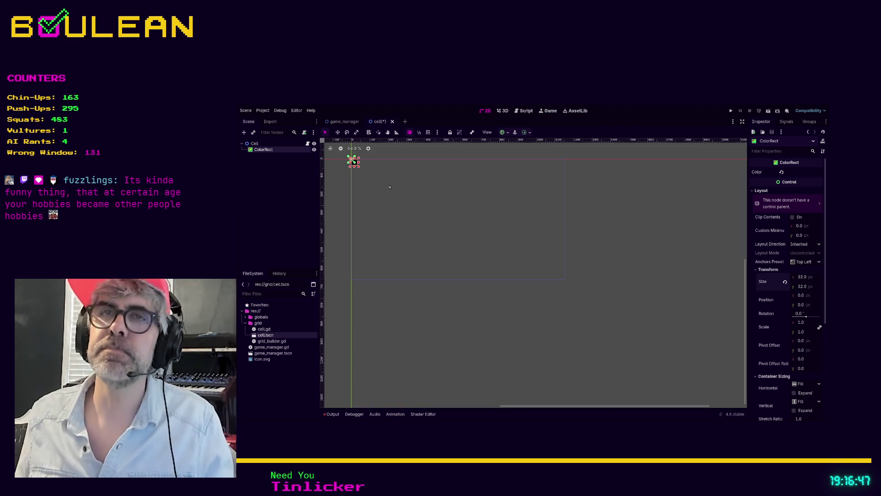
left_click(391, 324)
scroll(352, 164, "up", 1)
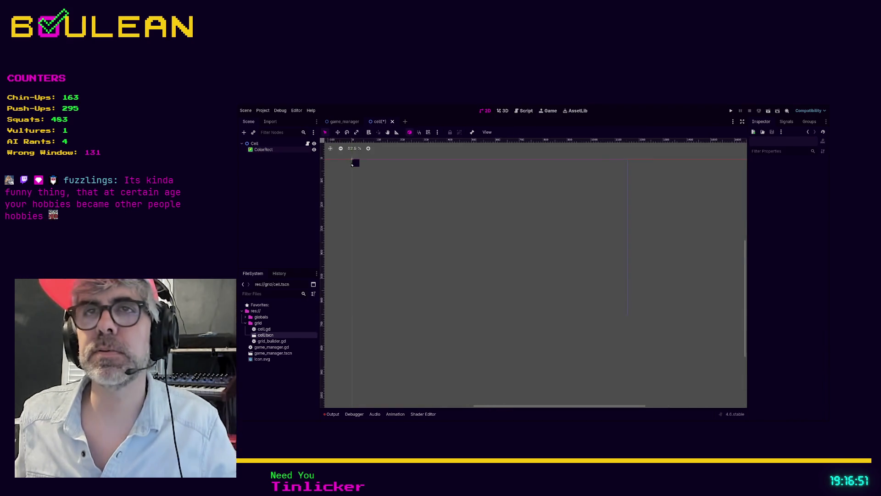
scroll(352, 164, "up", 4)
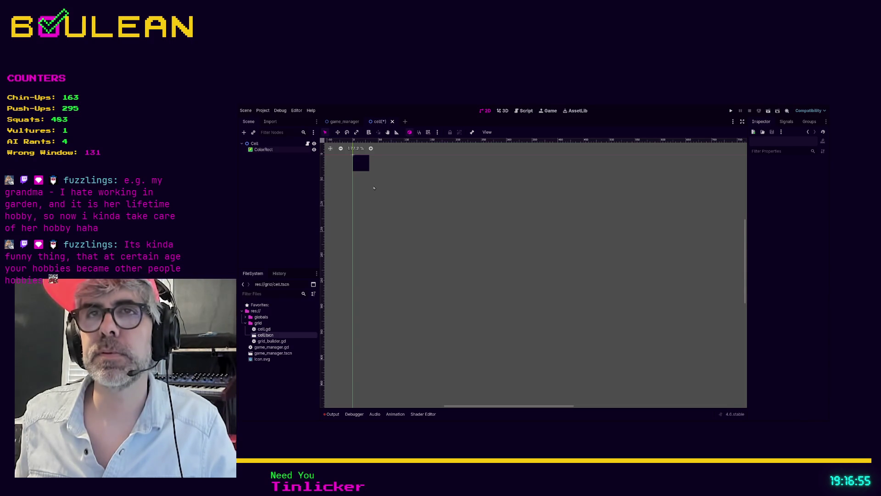
scroll(374, 188, "down", 2)
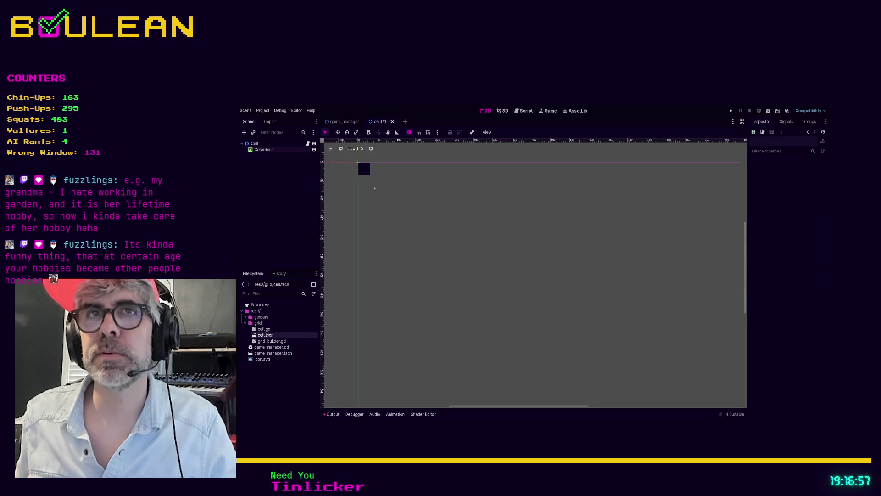
key("ctrl+s")
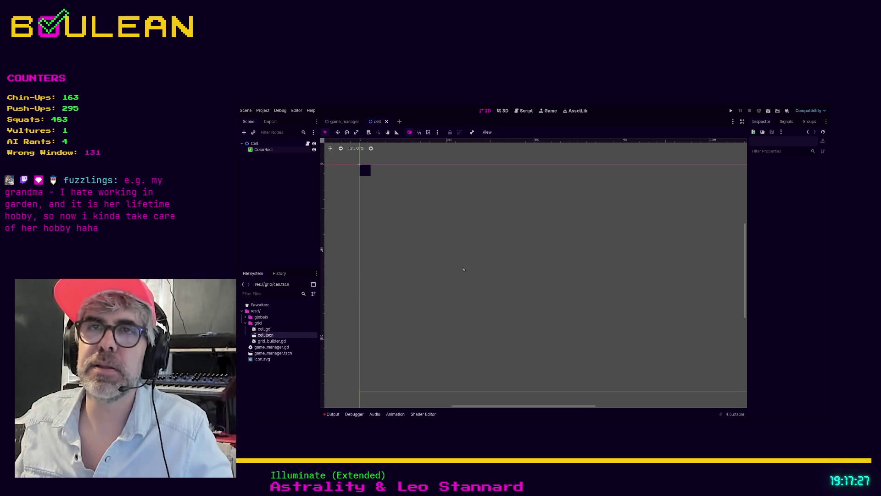
Open grid_builder.gd and replace line 7's pass with 'for column in GlobalGr'
left_click(339, 123)
left_click(275, 143)
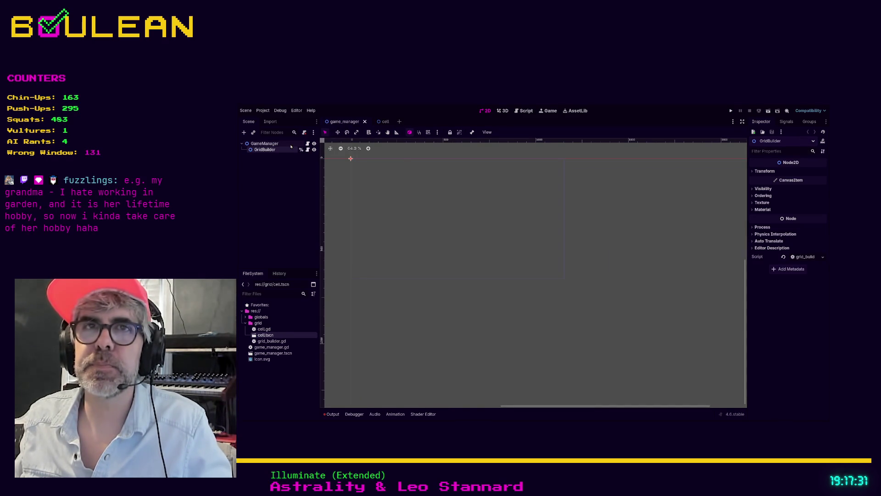
left_click(521, 112)
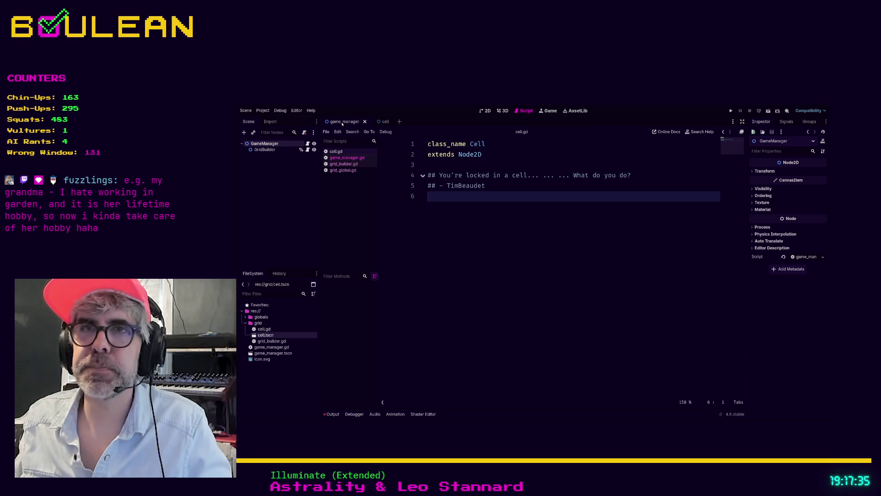
left_click(343, 164)
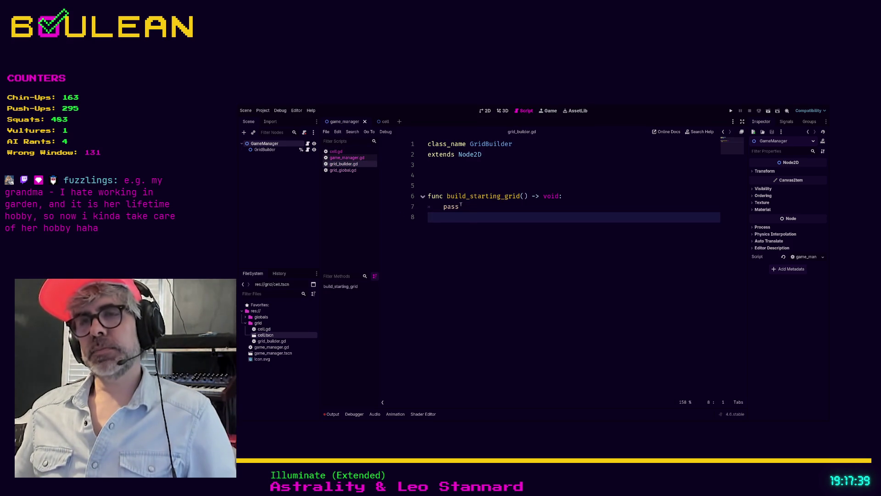
left_click_drag(461, 206, 439, 206)
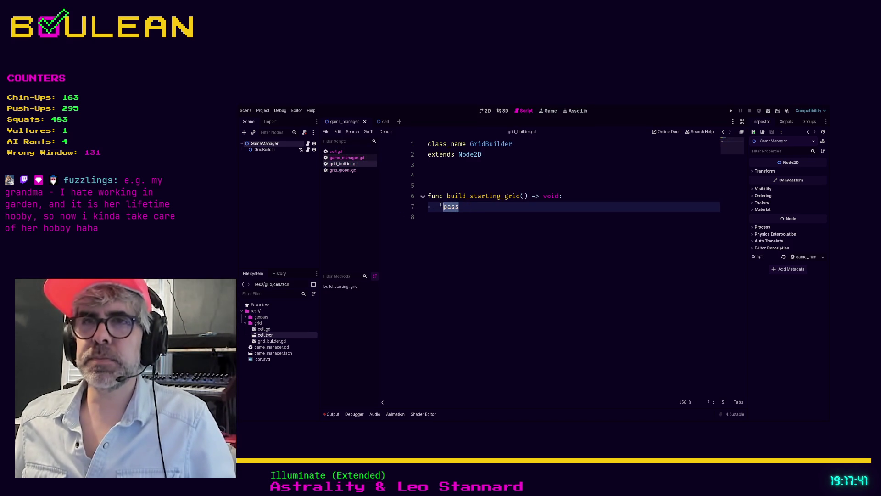
type("for ")
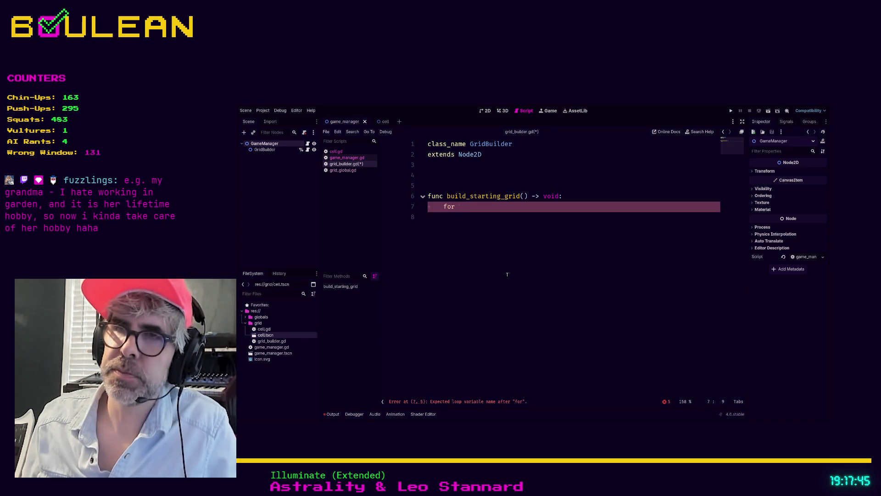
type("c")
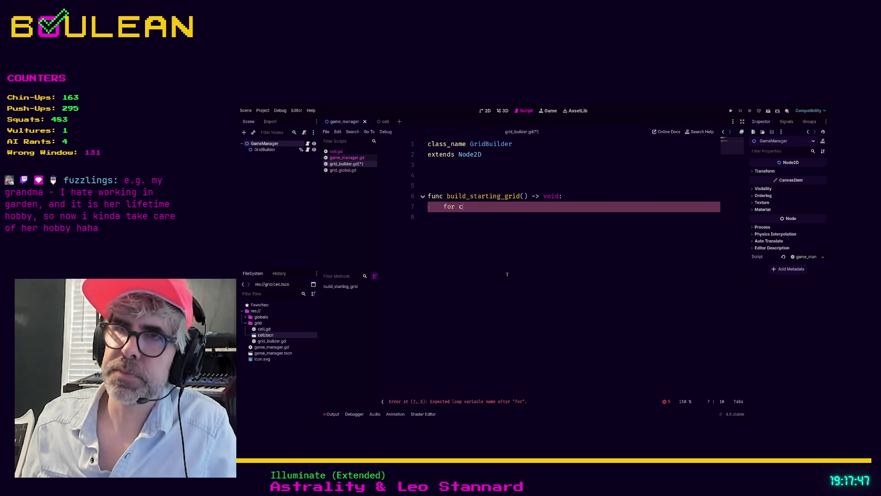
type("olumn in Global")
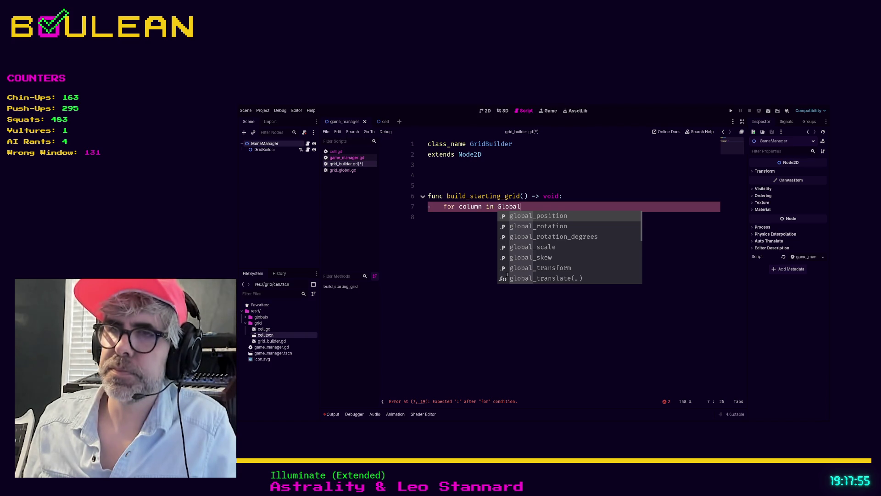
type("Gr")
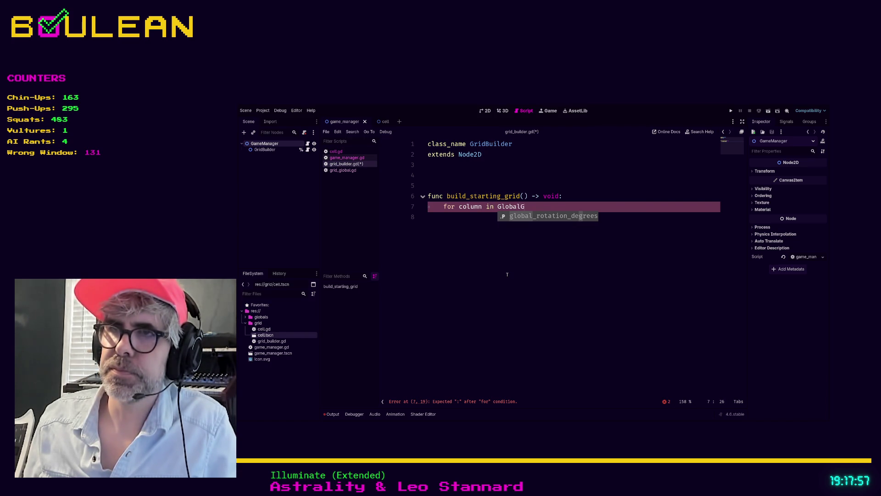
left_click(514, 230)
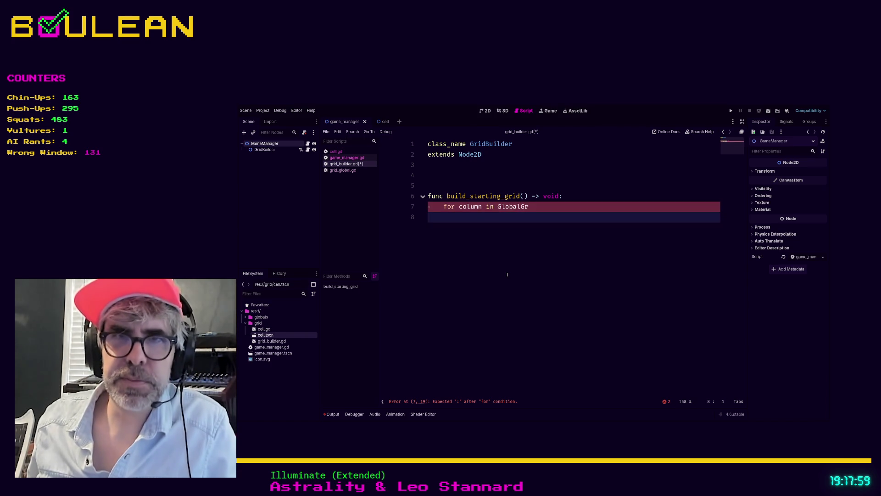
Delete the unfinished loop text until line 7 of build_starting_grid is empty
left_click(443, 207)
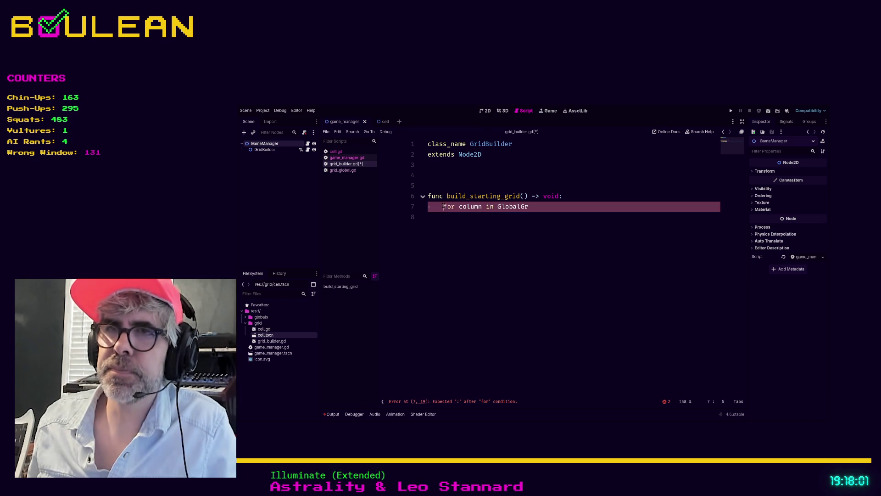
left_click_drag(497, 207, 537, 214)
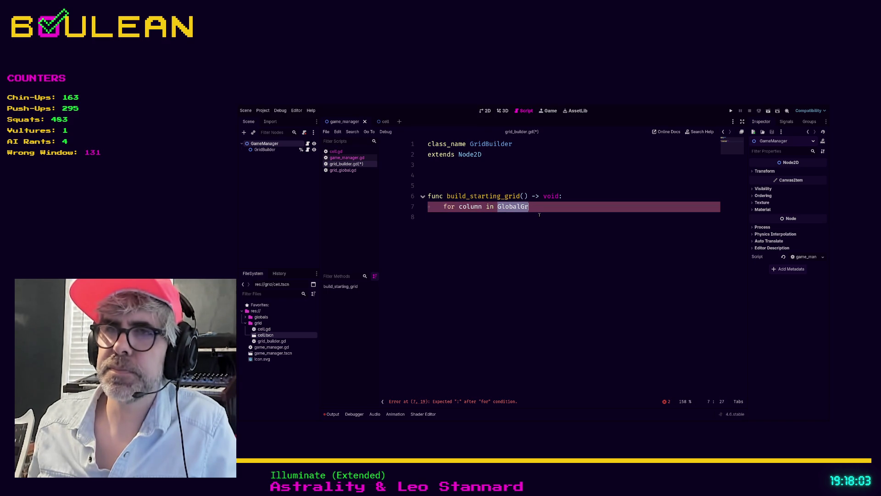
key("BackSpace")
key("BackSpace")
key("BackSpace")
key("BackSpace")
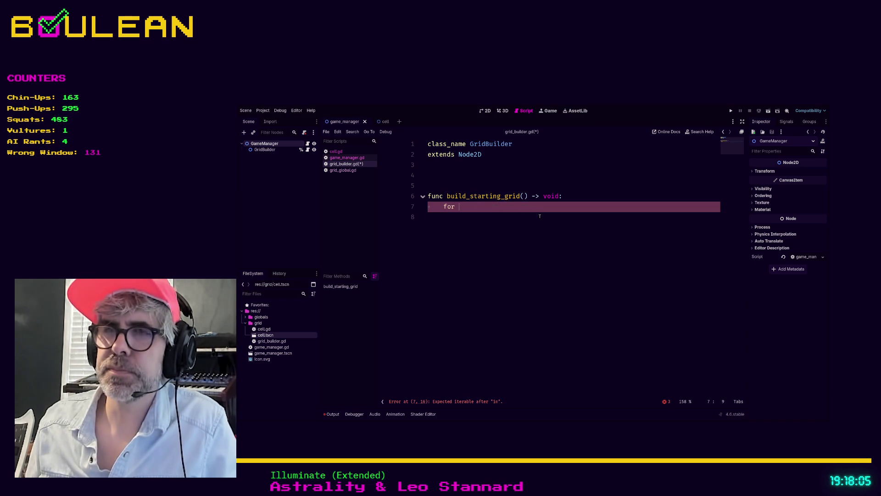
key("BackSpace")
key("BackSpace")
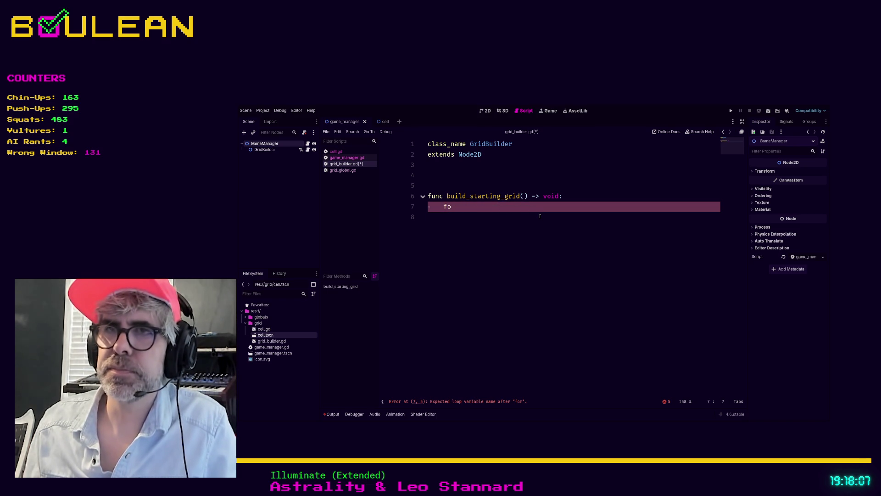
key("ctrl+shift+Left")
key("BackSpace")
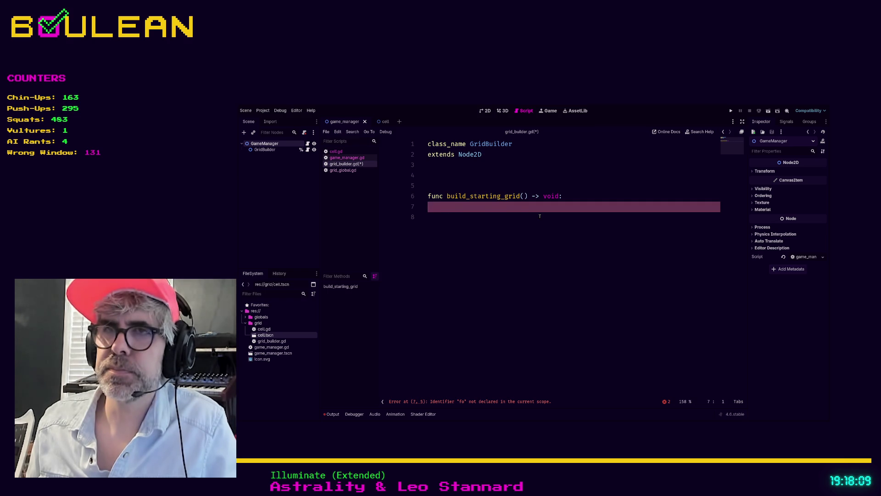
type("GlobalG")
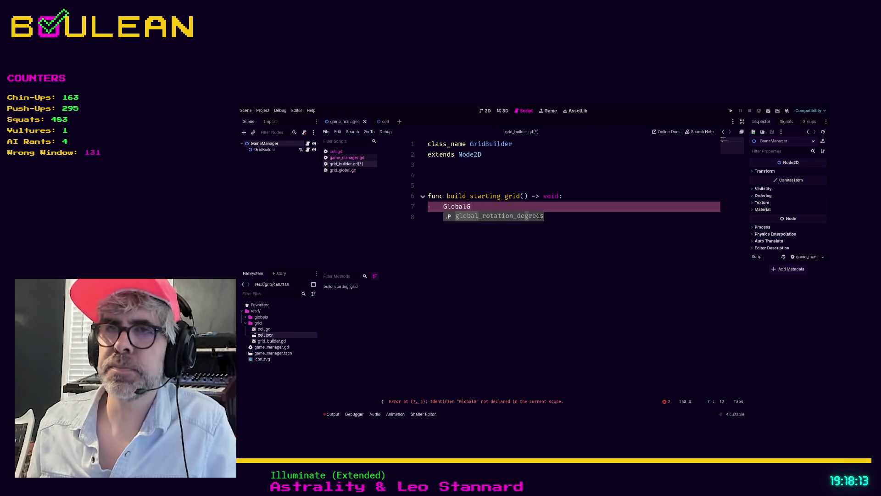
key("ctrl+BackSpace")
key("ctrl+BackSpace")
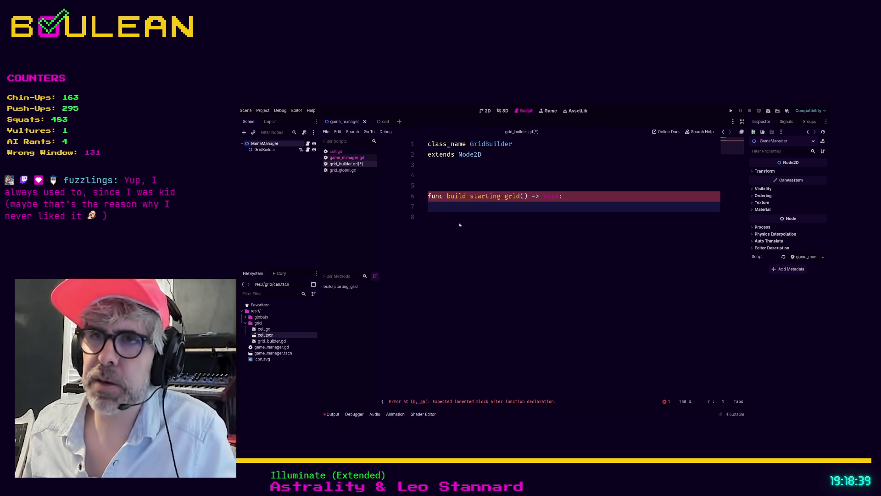
key("alt+Left")
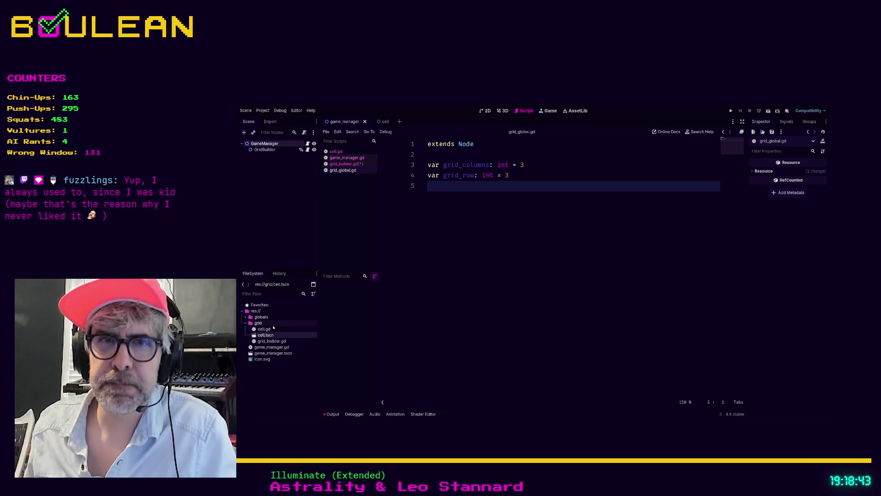
Rename grid_global.gd in the globals folder to GlobalGrid.gd
left_click(252, 318)
left_click(246, 318)
left_click(258, 323)
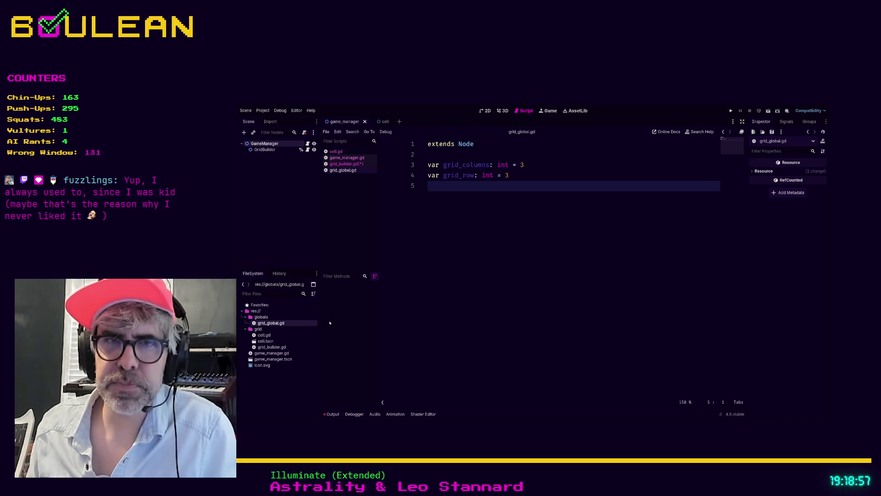
key("Return")
Return to grid_builder.gd and place the cursor in the empty build_starting_grid() body
left_click(468, 249)
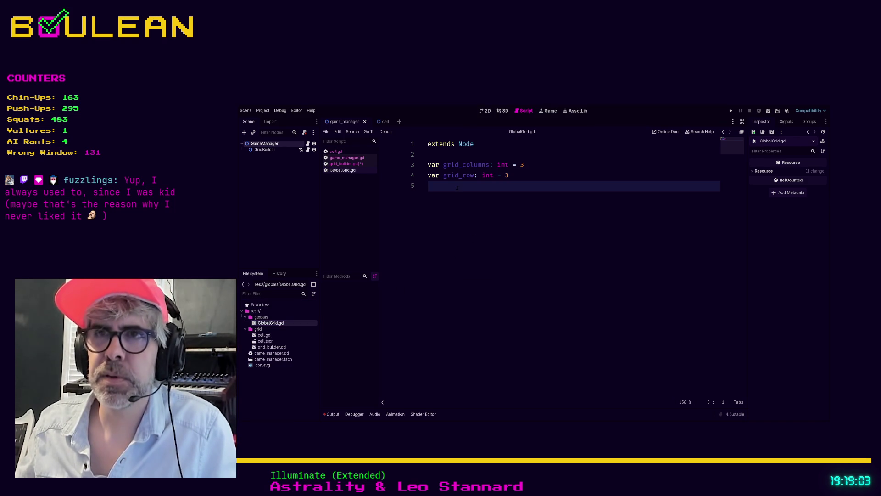
key("Return")
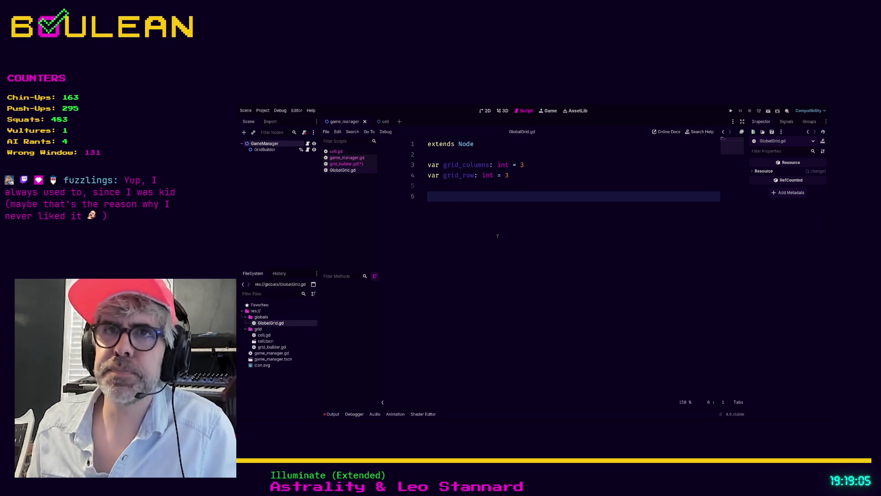
key("BackSpace")
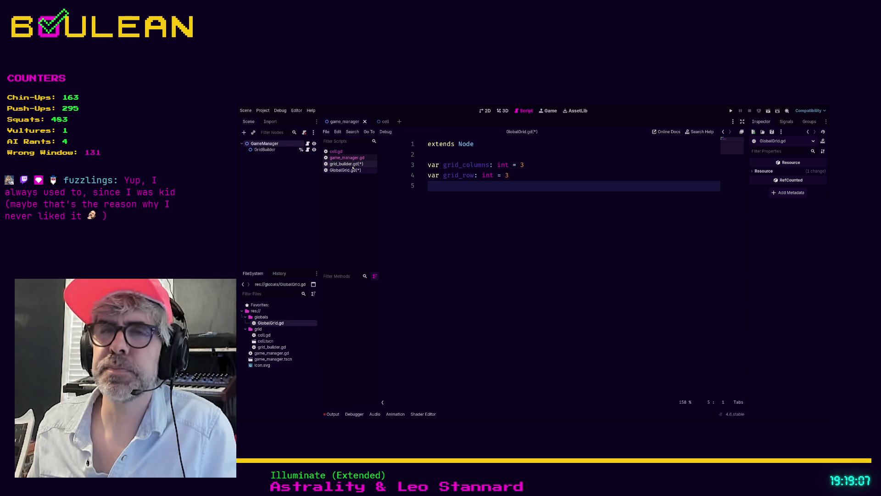
left_click(347, 164)
left_click(442, 226)
key("Up")
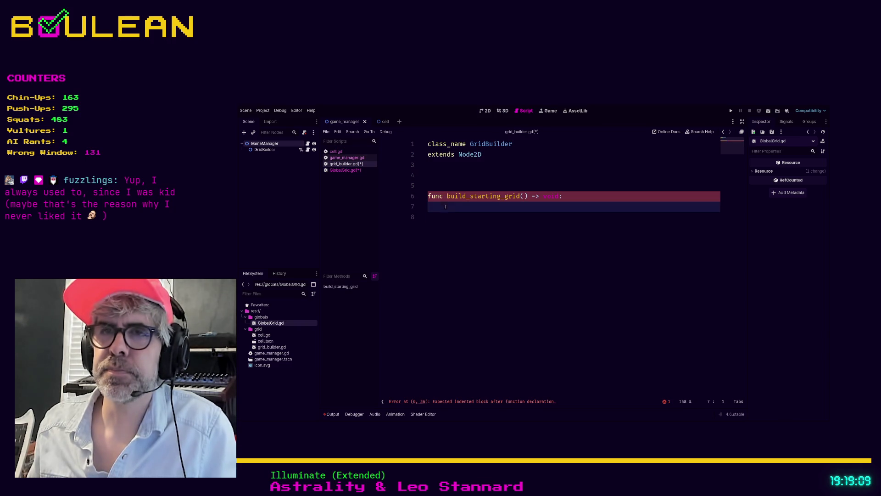
Write 'for column in GlobalGrid.grid_columns' with a nested 'for row in GlobalGrid.grid_rows:' containing pass
type("for colu")
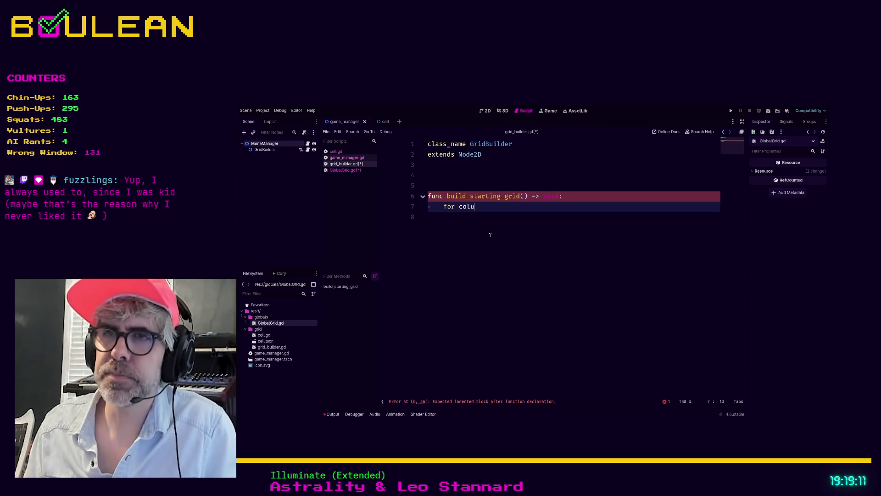
type("mn in GlobalGrid.")
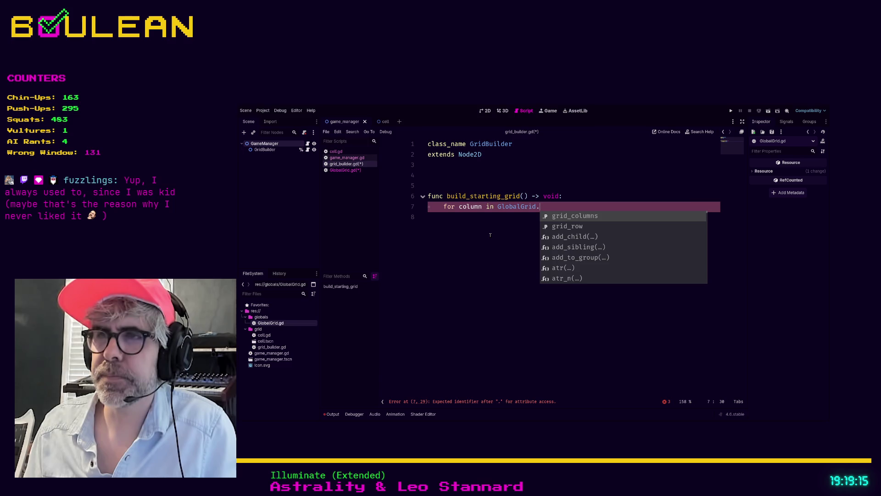
key("Return")
key("Return")
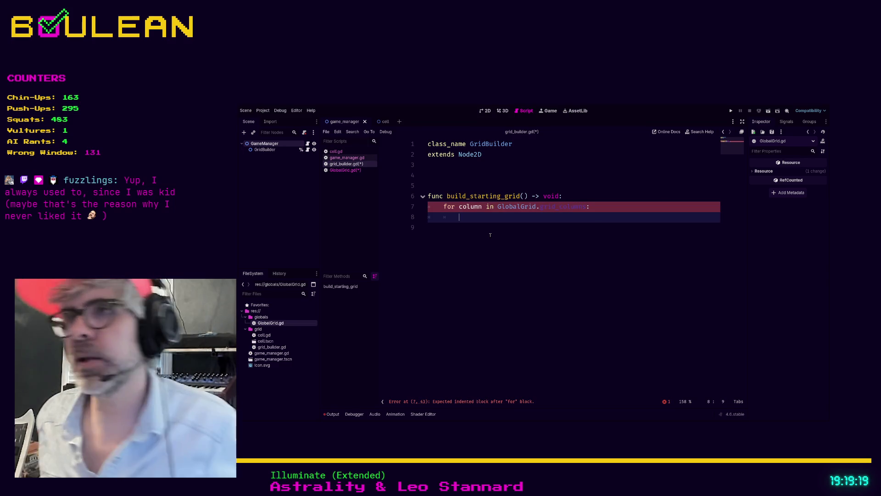
type("for row in ")
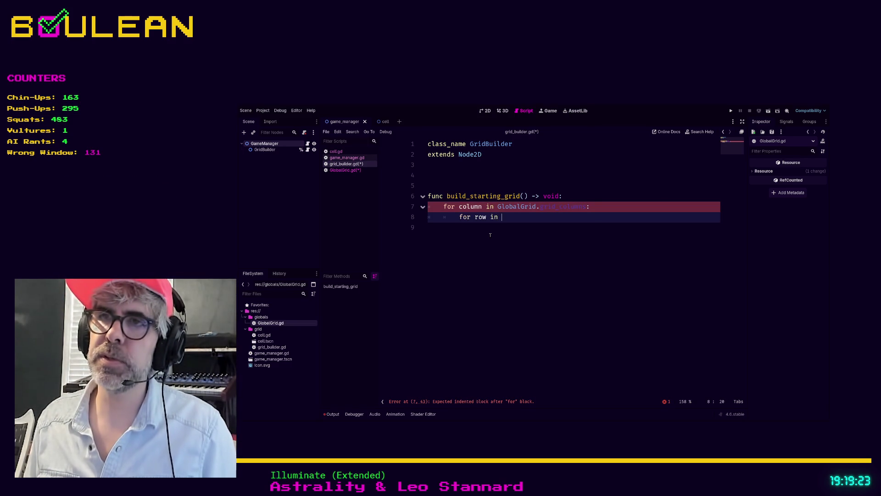
type("GlobalG")
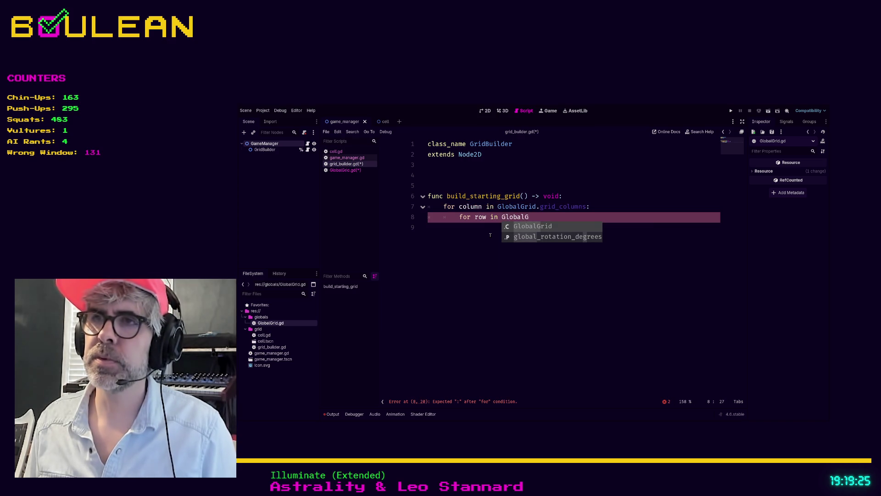
key("Return")
type(".gri")
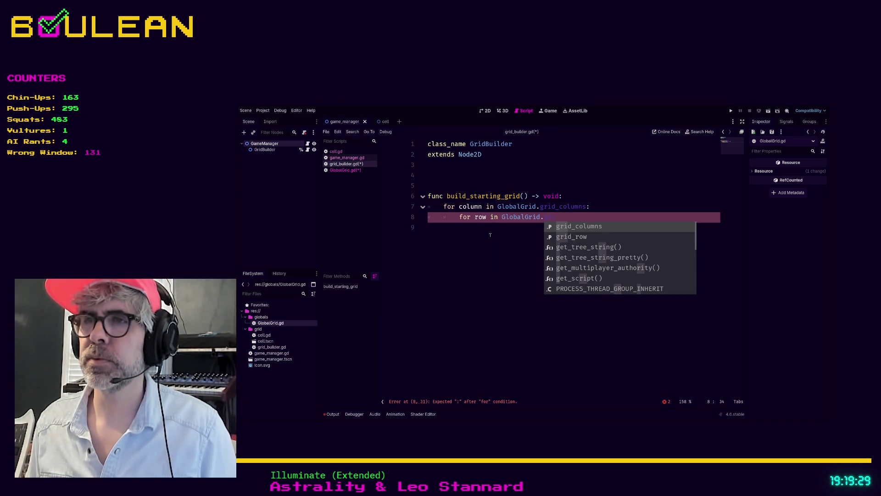
key("Down")
key("Return")
type("s:")
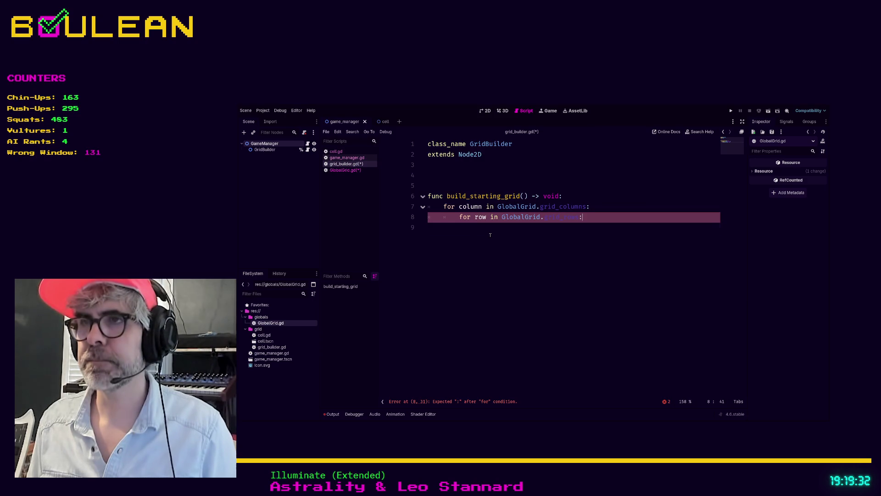
key("Return")
type("pass")
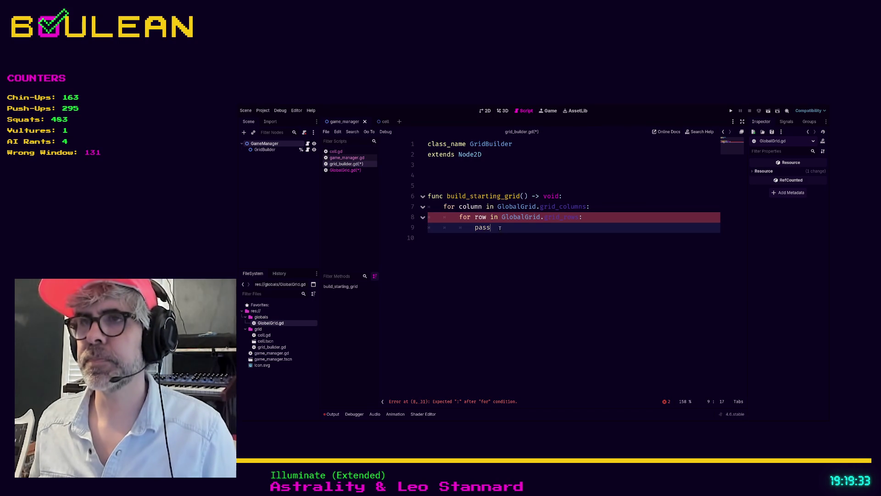
left_click(545, 208)
In GlobalGrid.gd, correct grid_row to grid_rows so both int variables equal 3, and save
left_click(545, 208, "ctrl")
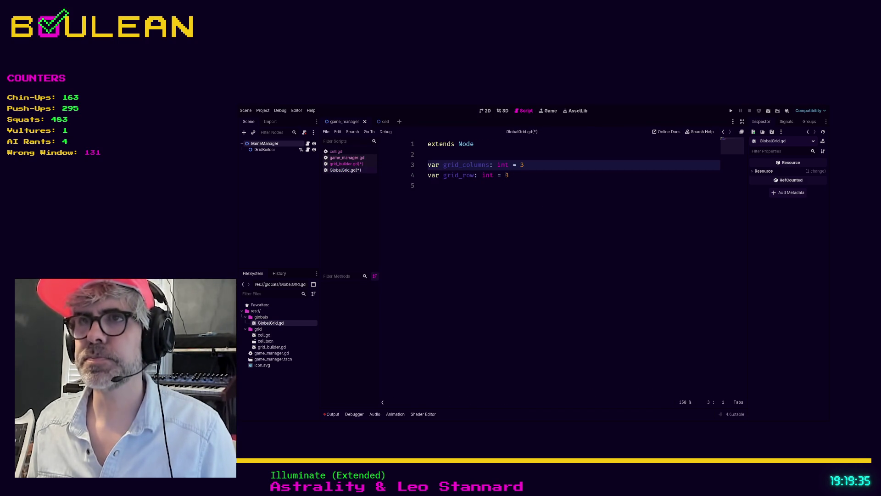
left_click(474, 176)
type("s")
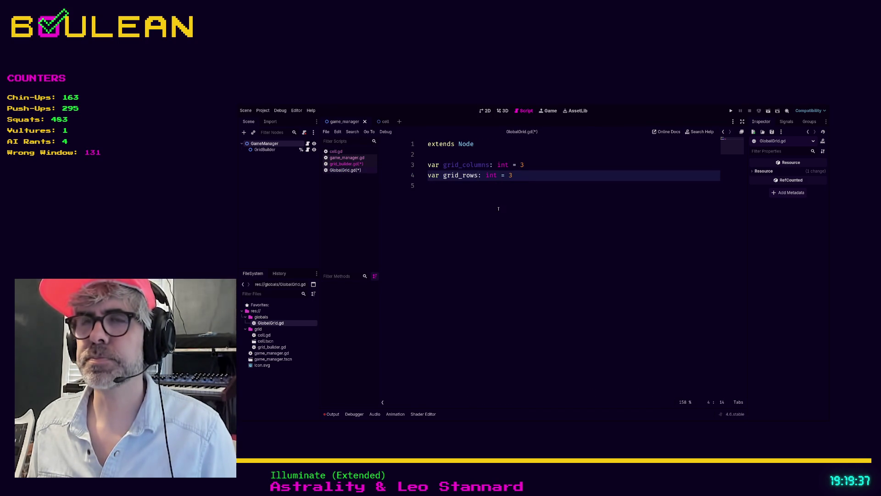
left_click(490, 203)
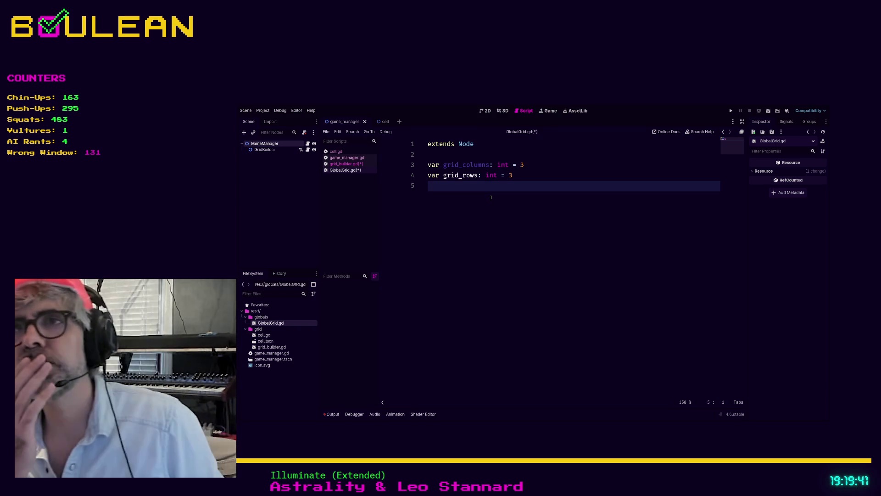
key("ctrl+s")
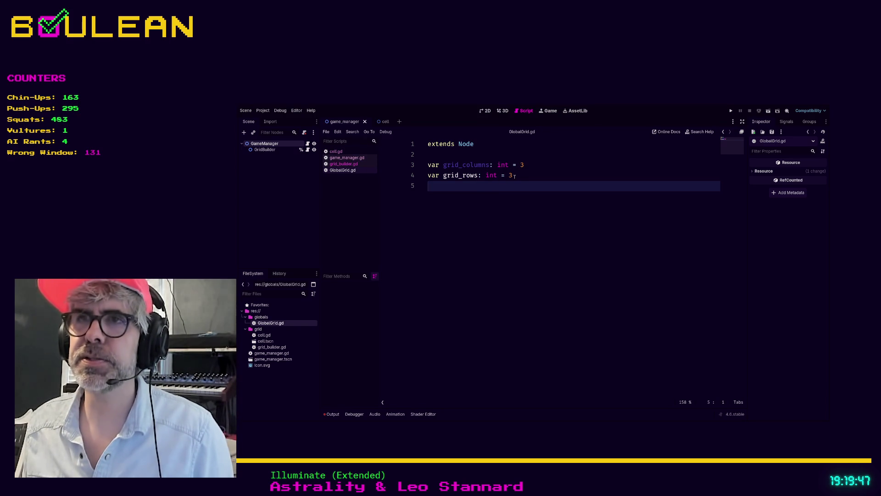
left_click(342, 158)
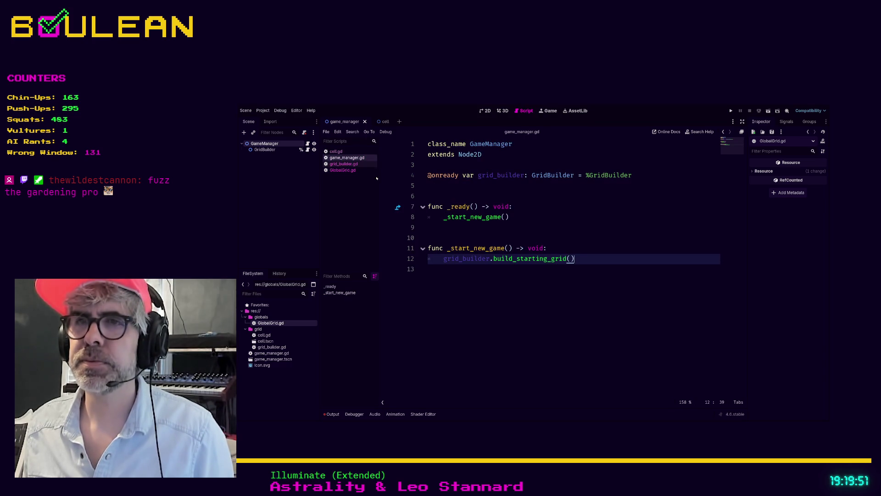
In grid_builder.gd, type the outer loop variable as 'column: int'
left_click(344, 164)
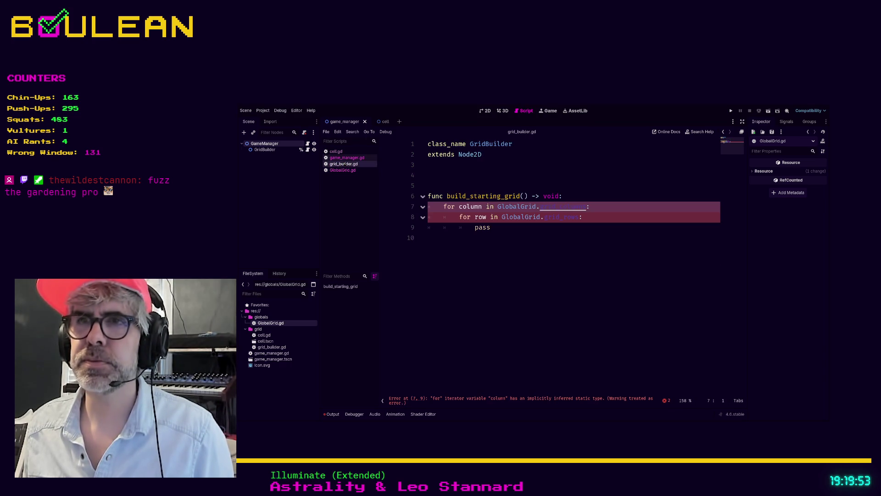
left_click(498, 223)
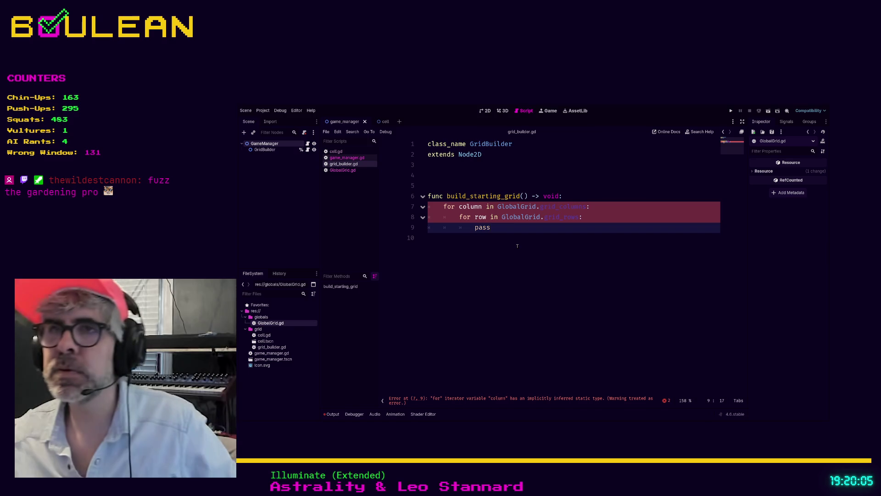
left_click(486, 206)
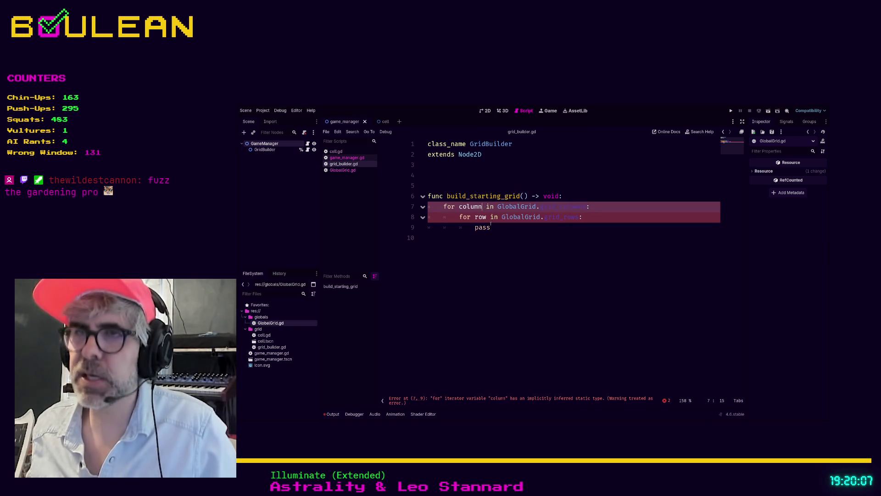
type(":")
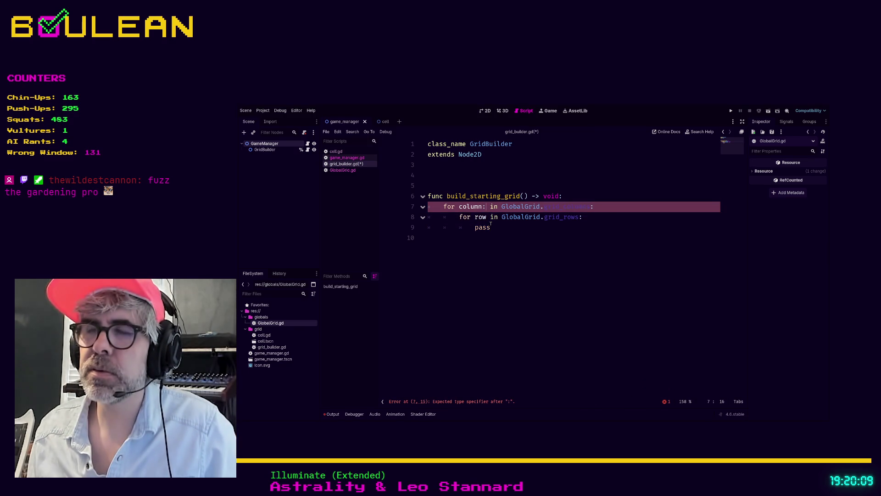
type(" int")
left_click(480, 255)
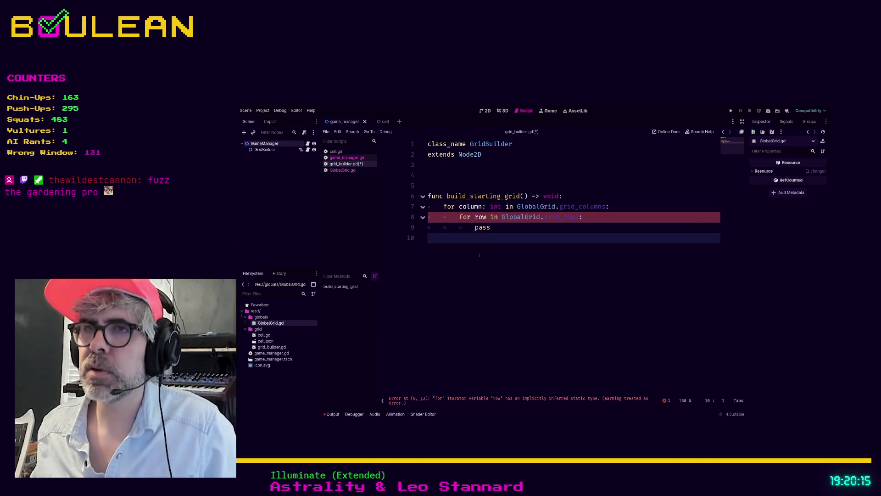
Type the inner loop variable as 'row: int', retyping the annotation
left_click(487, 217)
type(": int")
left_click(477, 264)
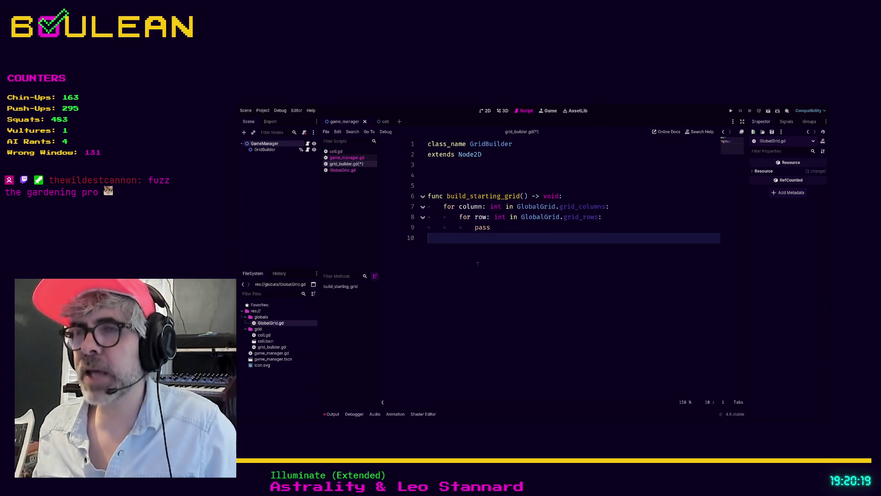
left_click(475, 217)
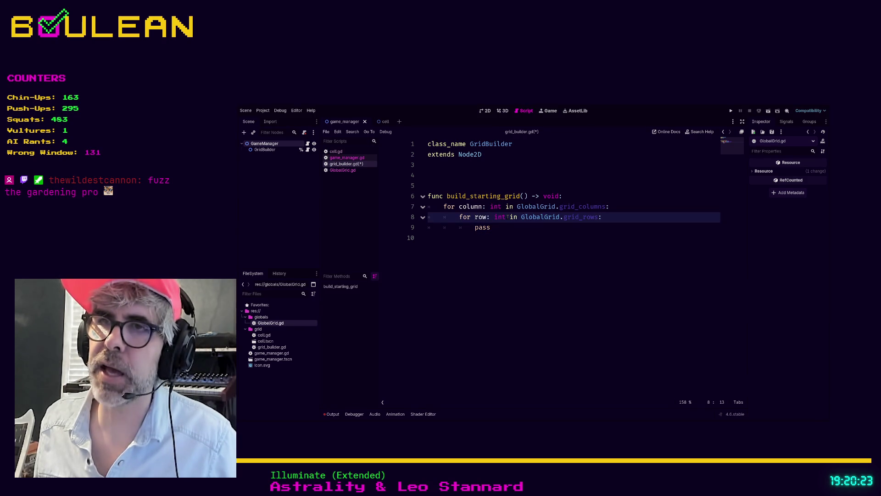
left_click_drag(505, 217, 487, 217)
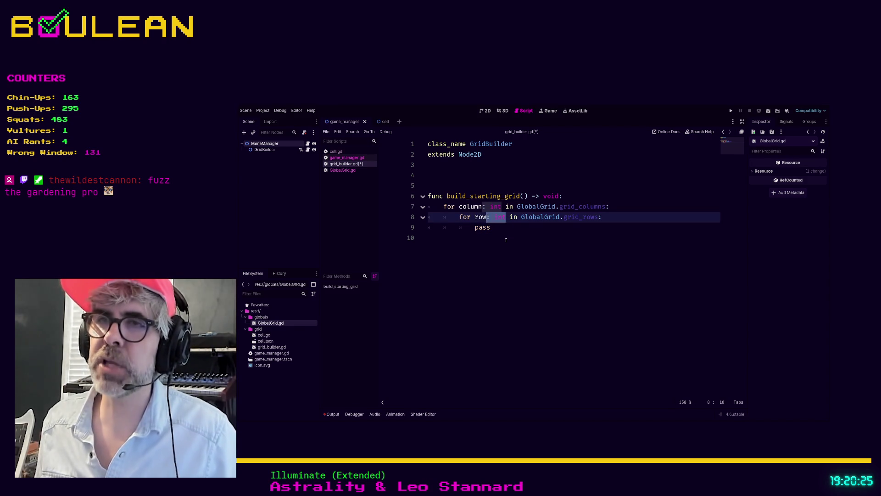
key("BackSpace")
type(":")
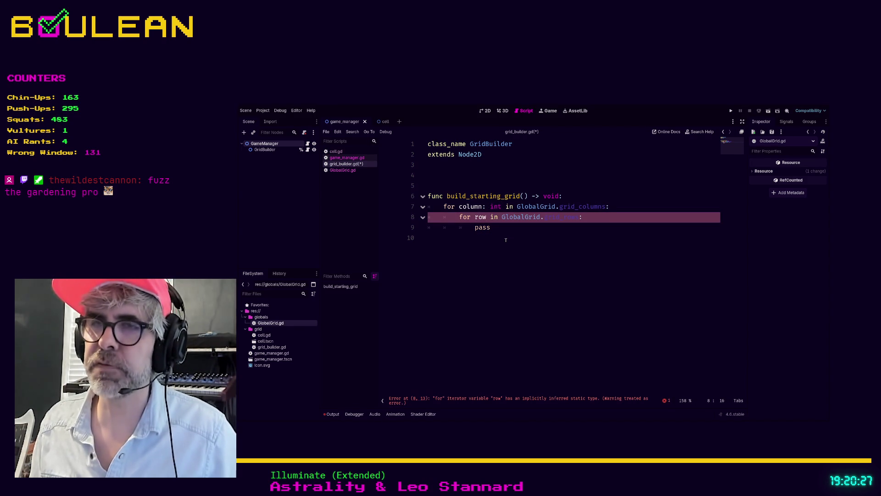
type(": int")
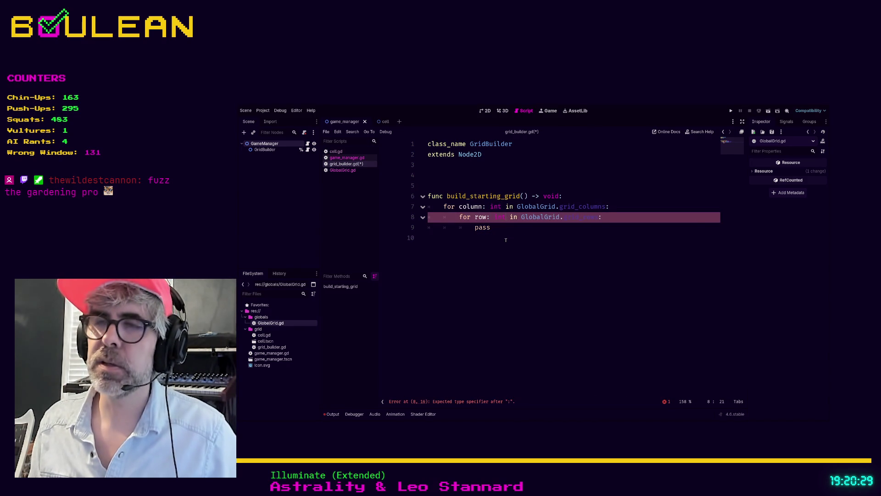
left_click(473, 260)
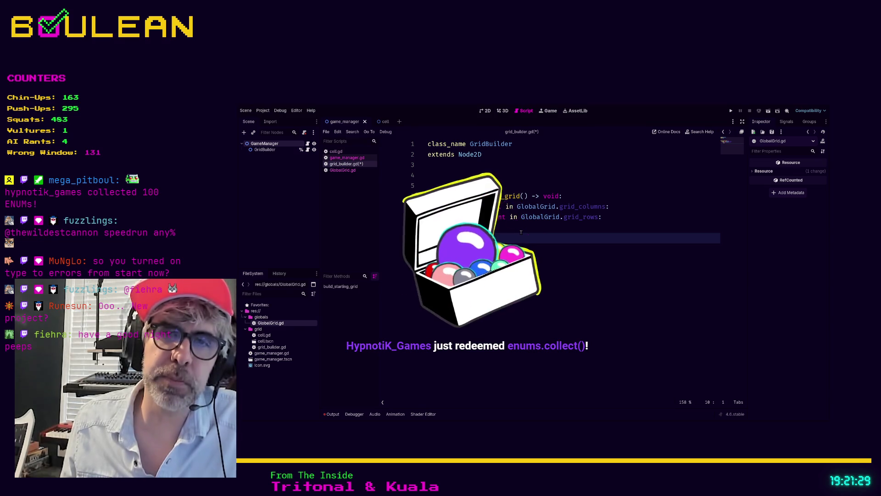
left_click(521, 232)
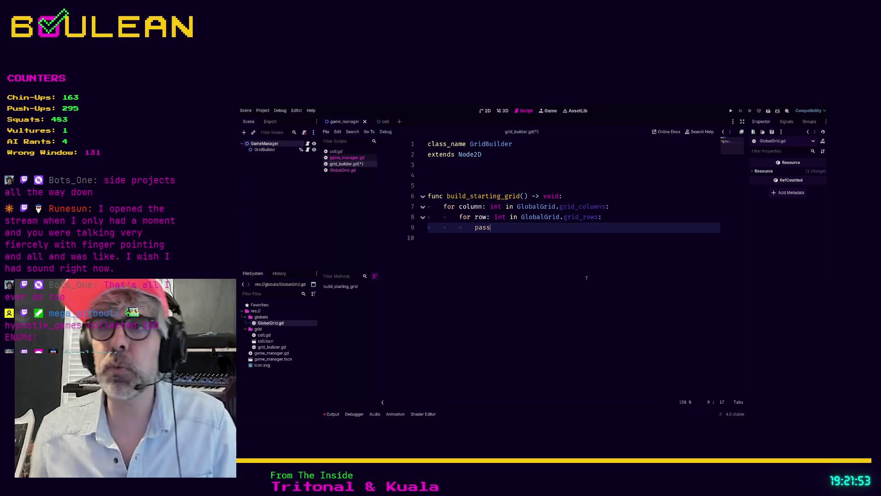
left_click(501, 207)
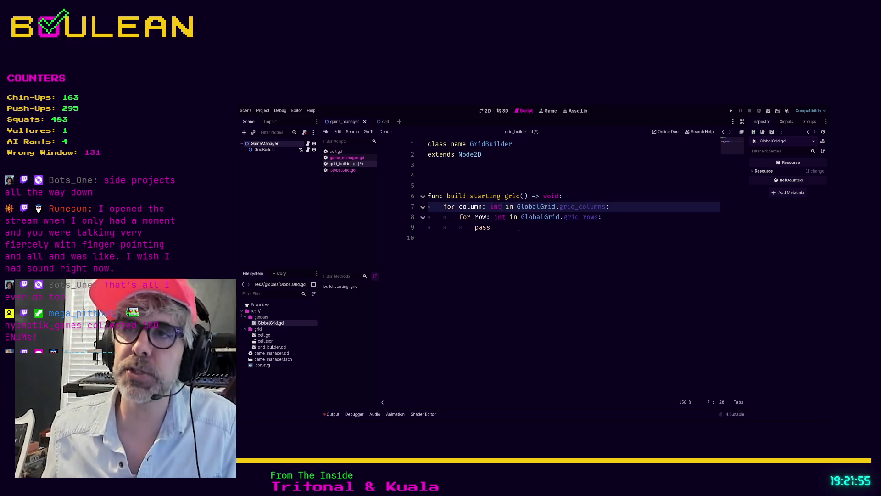
key("BackSpace")
key("BackSpace")
key("BackSpace")
key("BackSpace")
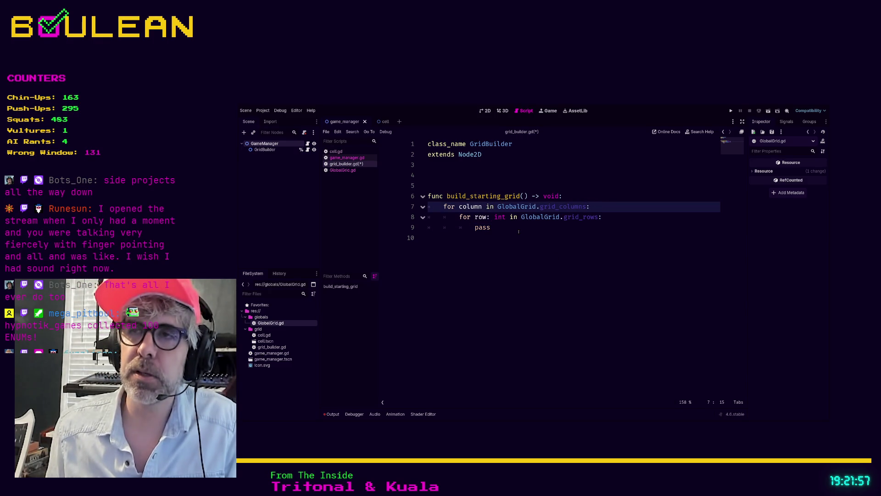
key("Down")
key("Up")
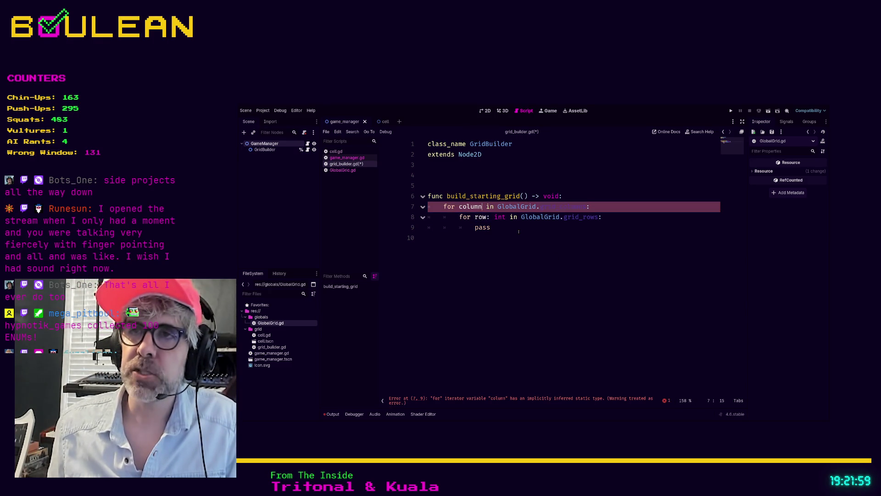
key("Left")
key("Left")
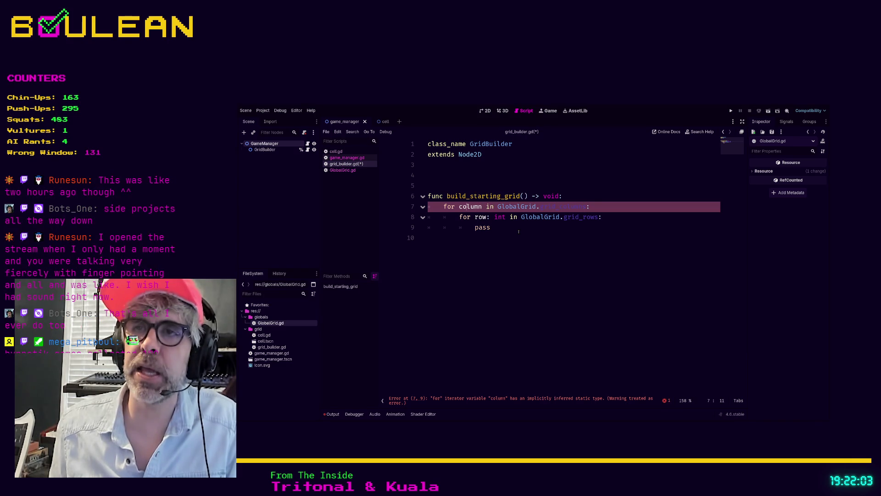
key("Right")
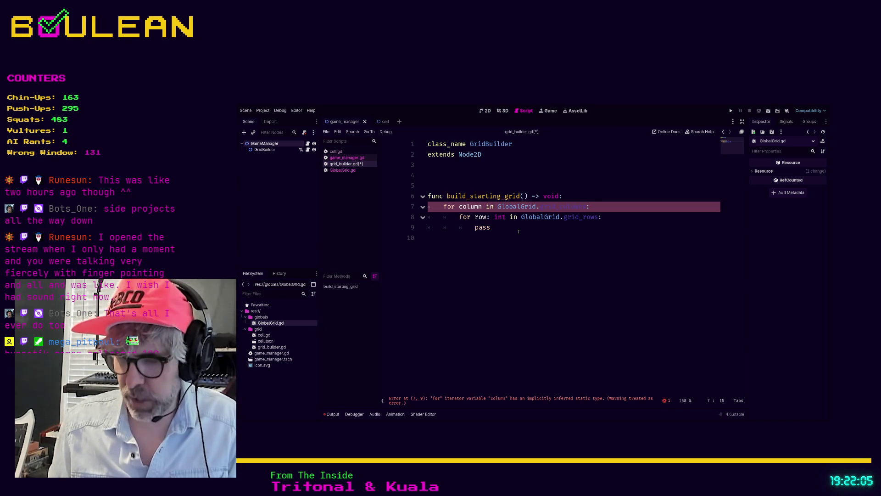
type(": int")
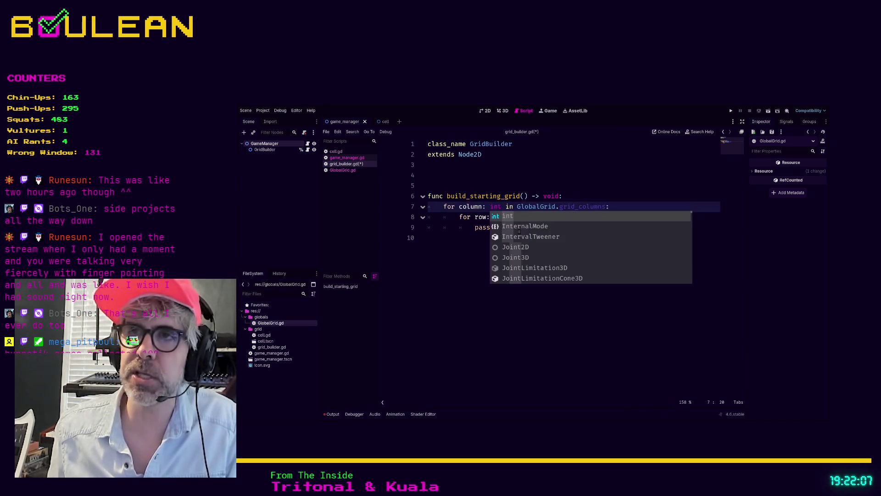
left_click(471, 257)
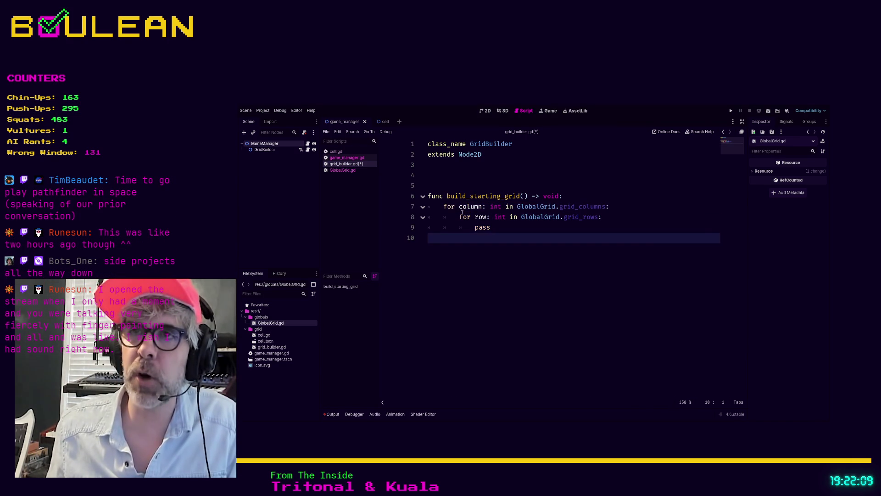
left_click_drag(459, 206, 501, 207)
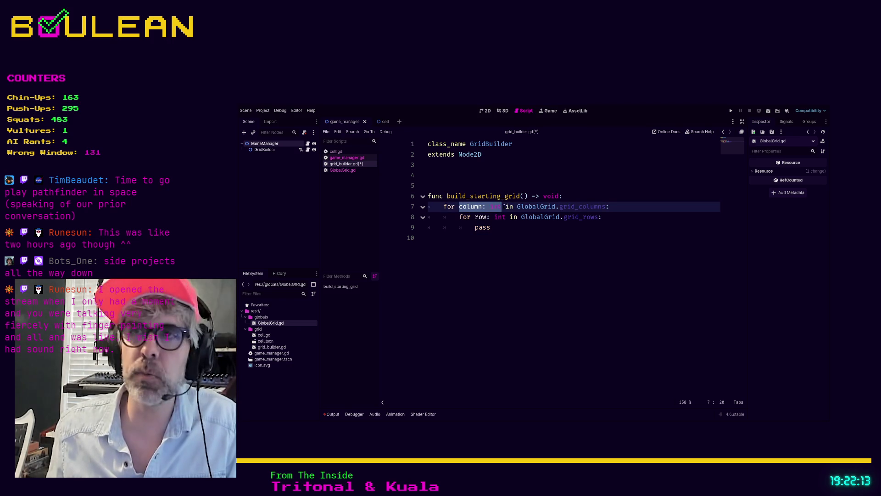
left_click(515, 246)
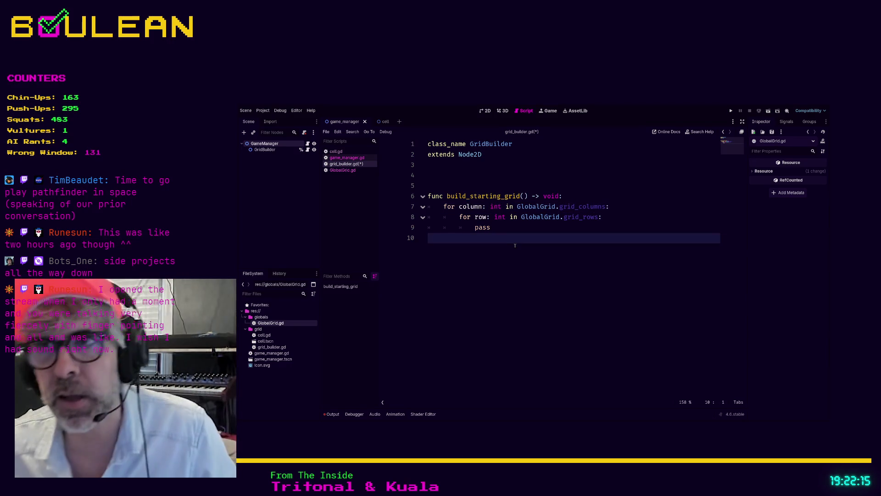